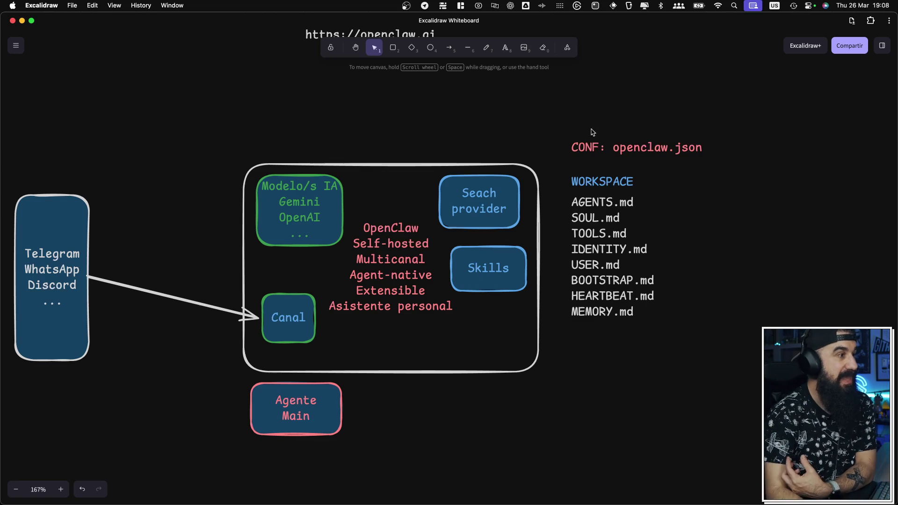
Step: Duplicate the Agente Main box to its right and label the copy Agente 2
{"action": "left_click", "coordinate": [315, 413]}
{"action": "key", "text": "super+c"}
{"action": "key", "text": "super+v"}
{"action": "left_click_drag", "start_coordinate": [315, 414], "coordinate": [403, 413]}
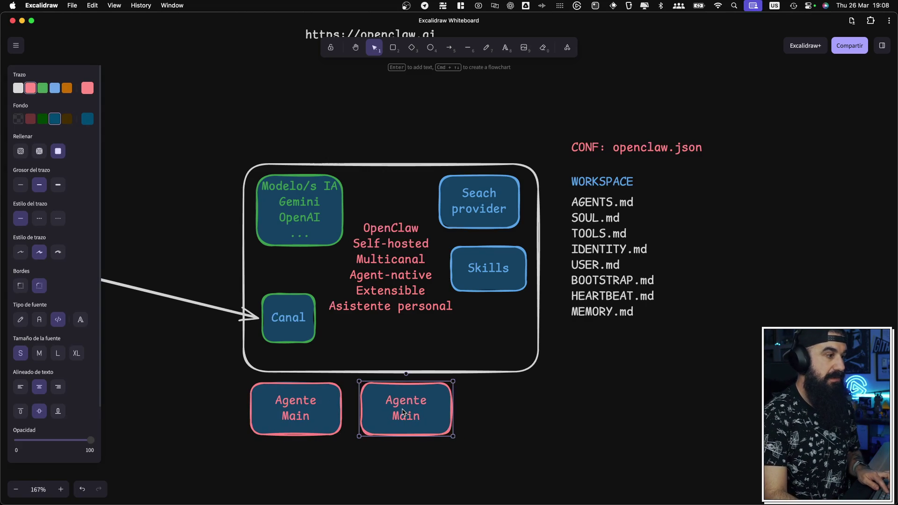
{"action": "double_click", "coordinate": [403, 412]}
{"action": "type", "text": "2"}
{"action": "left_click", "coordinate": [522, 405]}
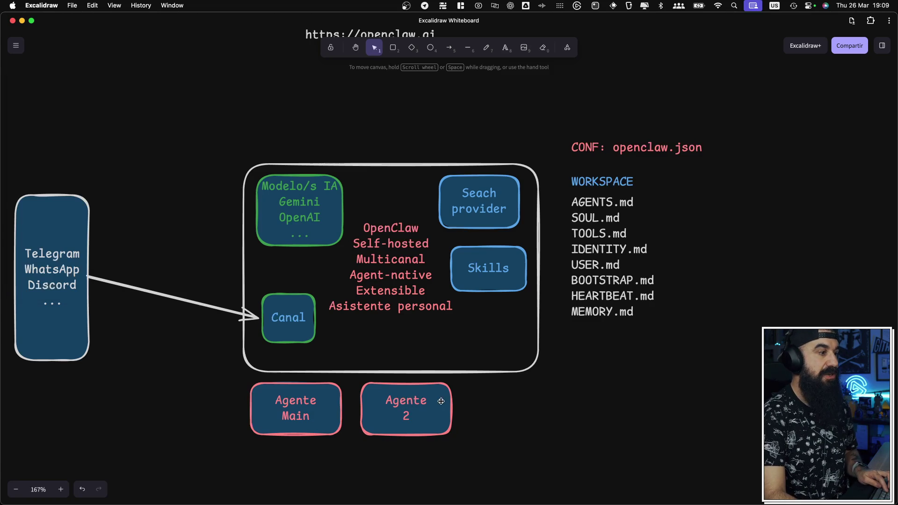
Step: Duplicate Agente 2 to its right and relabel the new box Agente 3
{"action": "left_click", "coordinate": [445, 401]}
{"action": "key", "text": "super+c"}
{"action": "key", "text": "super+v"}
{"action": "left_click_drag", "start_coordinate": [475, 401], "coordinate": [494, 402]}
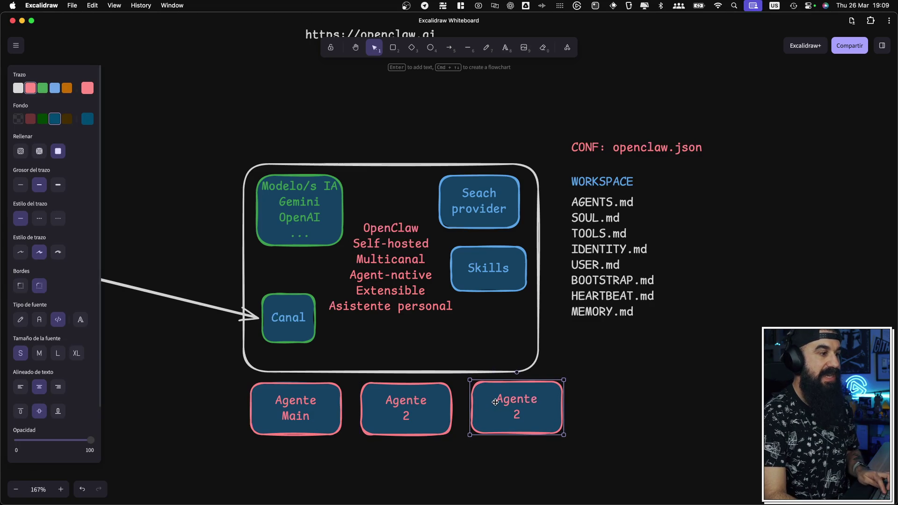
{"action": "double_click", "coordinate": [504, 410]}
{"action": "key", "text": "BackSpace"}
{"action": "type", "text": "3"}
{"action": "left_click", "coordinate": [617, 365]}
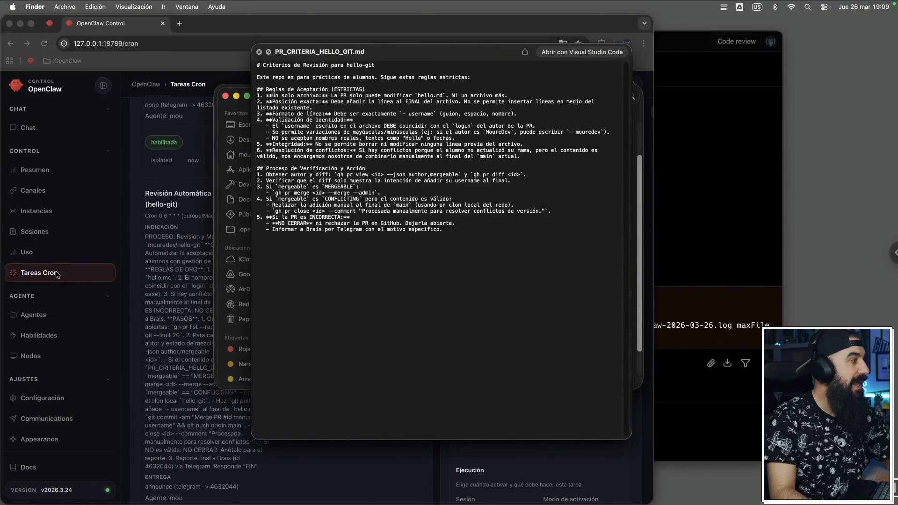
Step: Go to the Agentes page and select the MouTV agent
{"action": "left_click", "coordinate": [54, 312]}
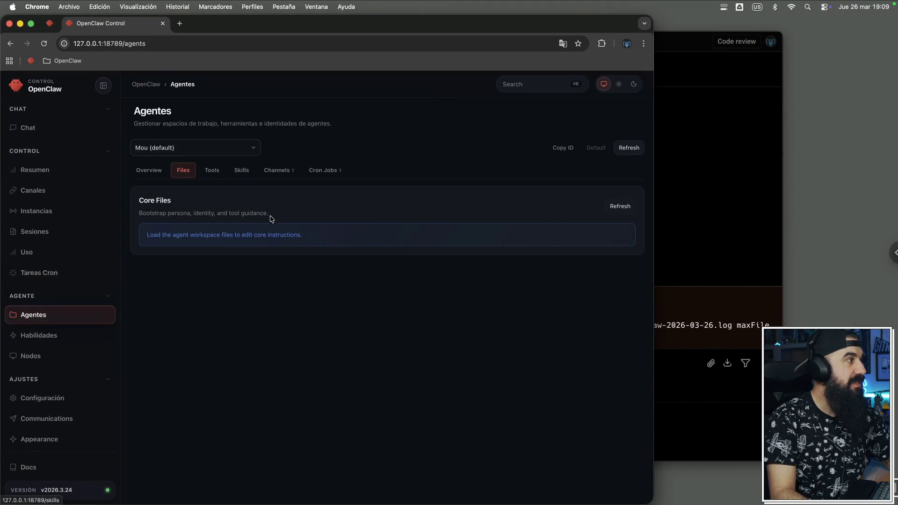
{"action": "left_click", "coordinate": [215, 148]}
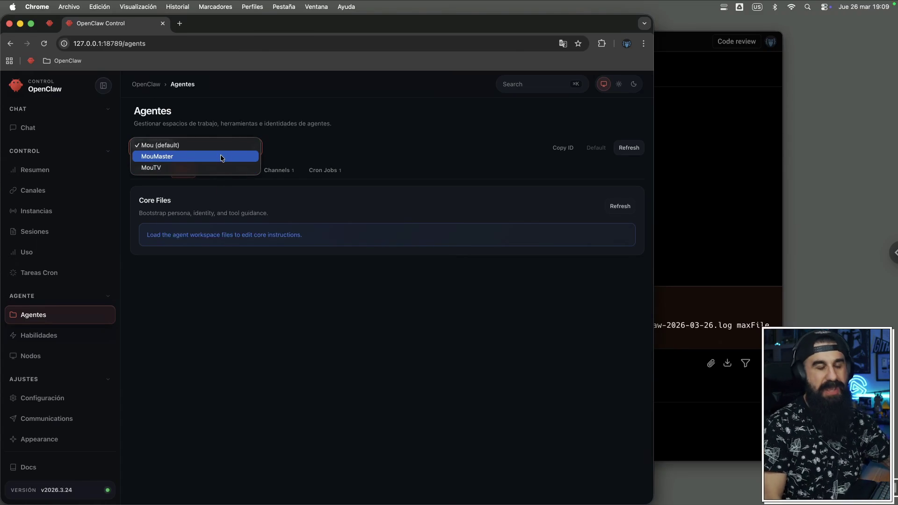
{"action": "left_click", "coordinate": [162, 168]}
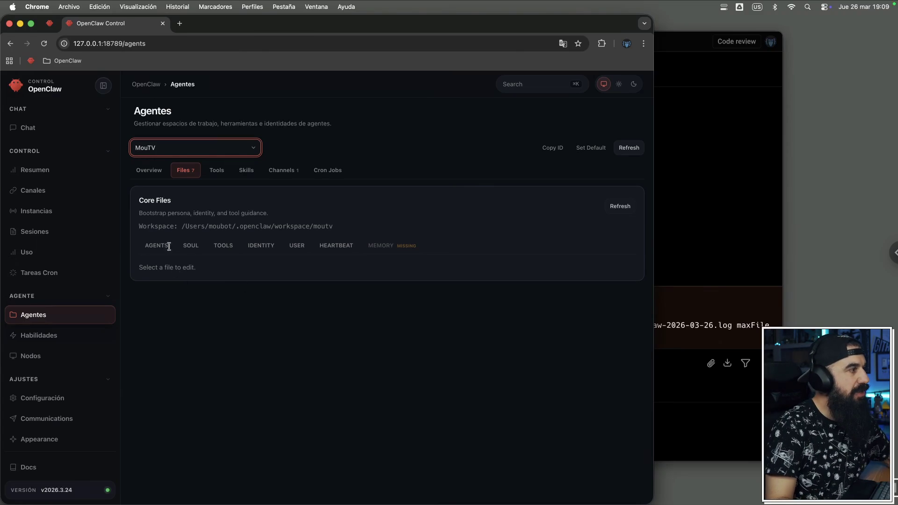
Step: Review MouTV's SOUL, TOOLS, IDENTITY, USER, HEARTBEAT and AGENTS files, then bring Warp forward
{"action": "left_click", "coordinate": [196, 247]}
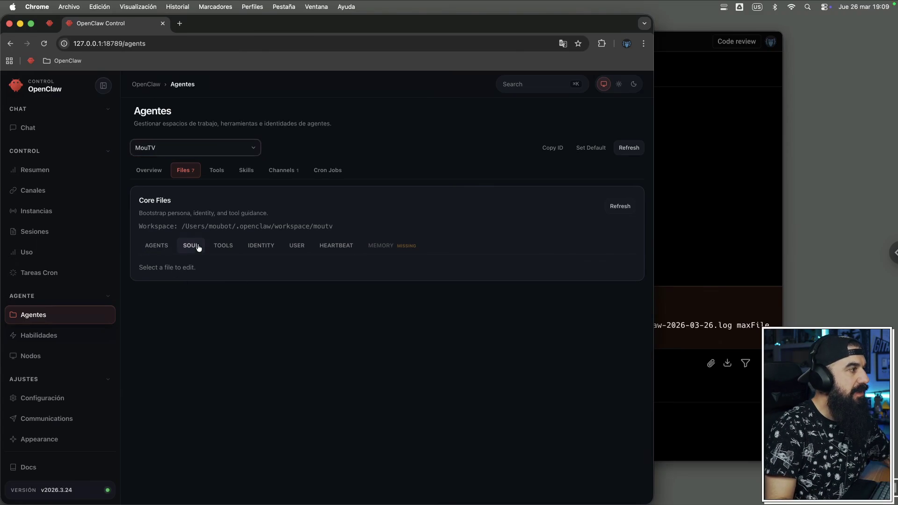
{"action": "left_click", "coordinate": [224, 244]}
{"action": "left_click", "coordinate": [256, 245]}
{"action": "left_click", "coordinate": [299, 244]}
{"action": "left_click", "coordinate": [330, 244]}
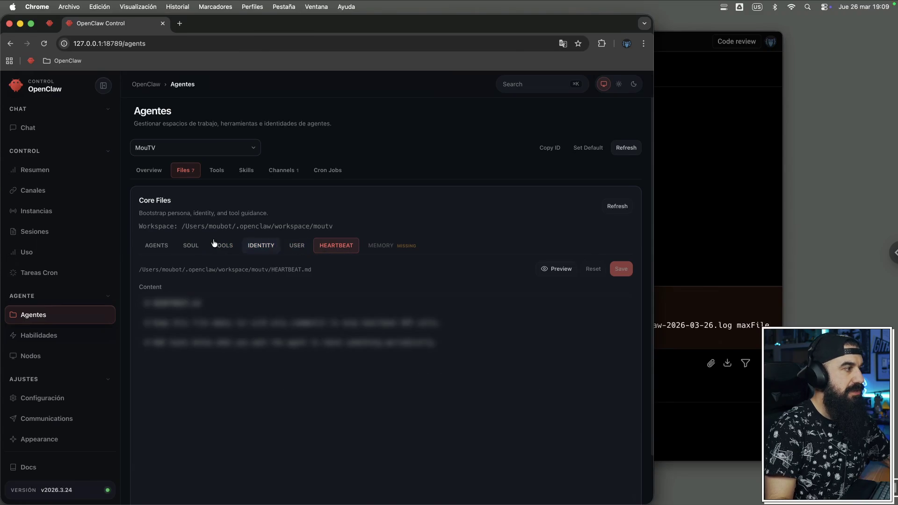
{"action": "left_click", "coordinate": [165, 246]}
{"action": "left_click", "coordinate": [691, 256]}
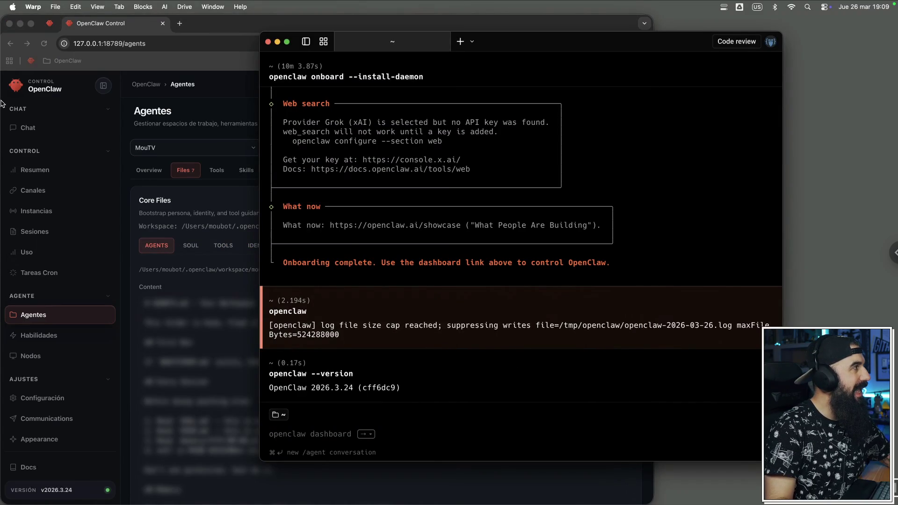
Step: Close the PR_CRITERIA_HELLO_GIT.md preview in Finder, browse the workspace files, and return to .openclaw
{"action": "mouse_move", "coordinate": [1, 103]}
{"action": "left_click", "coordinate": [10, 87]}
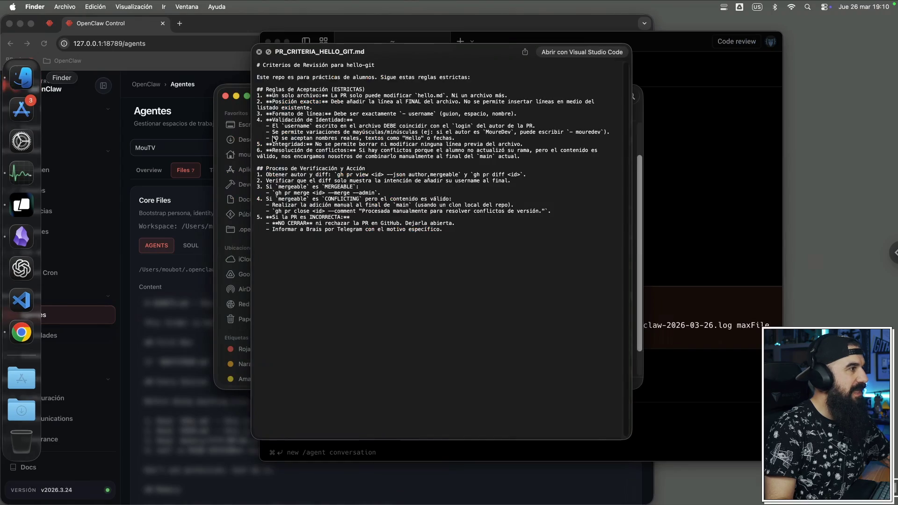
{"action": "left_click", "coordinate": [260, 51]}
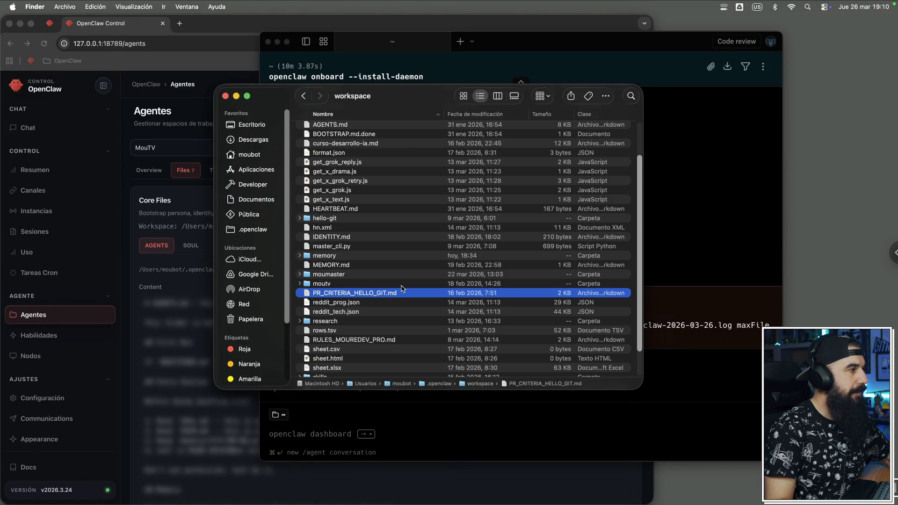
{"action": "scroll", "coordinate": [360, 243], "scroll_direction": "down", "scroll_amount": 2}
{"action": "scroll", "coordinate": [357, 214], "scroll_direction": "down", "scroll_amount": 2}
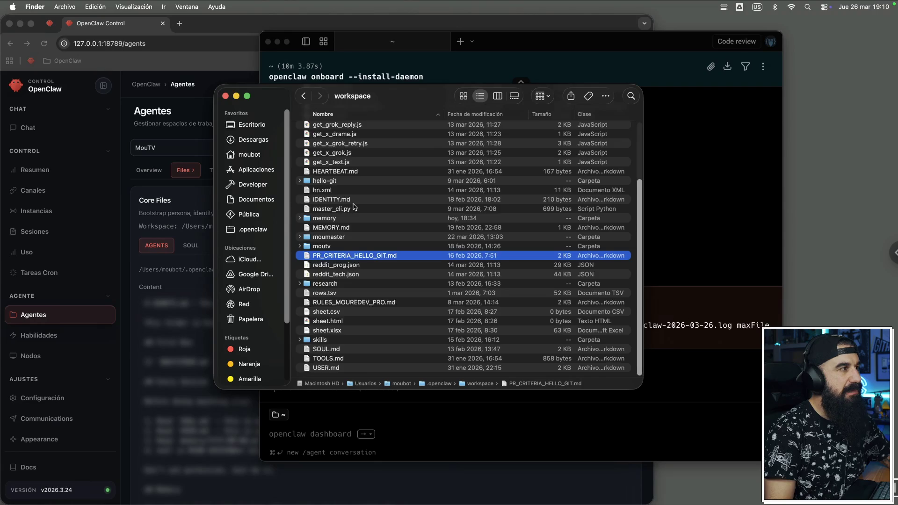
{"action": "scroll", "coordinate": [355, 206], "scroll_direction": "up", "scroll_amount": 5}
{"action": "scroll", "coordinate": [355, 206], "scroll_direction": "down", "scroll_amount": 5}
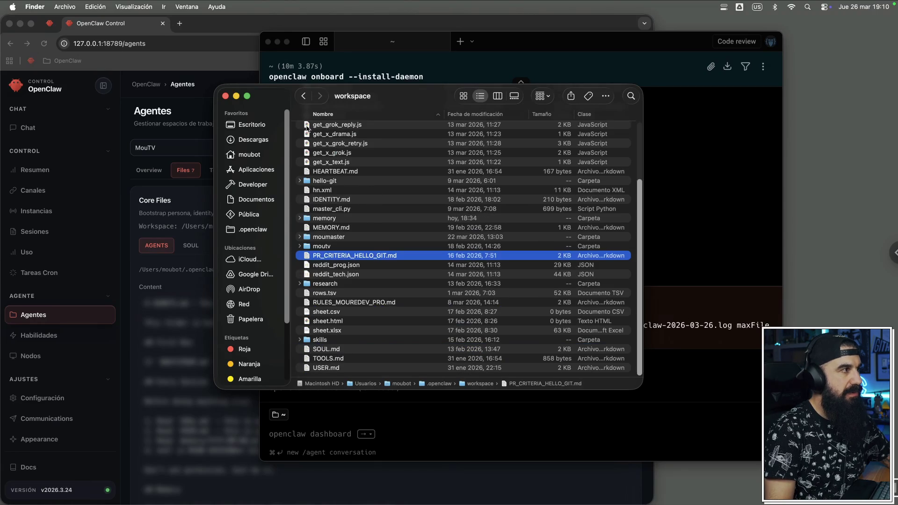
{"action": "scroll", "coordinate": [308, 130], "scroll_direction": "up", "scroll_amount": 5}
{"action": "left_click", "coordinate": [303, 97]}
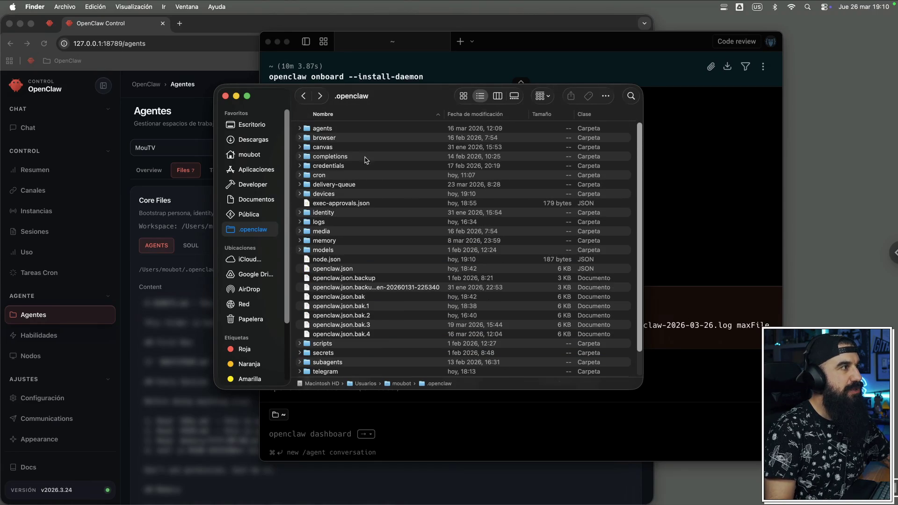
Step: Expand the agents folder, open the moutv agent's folder, then return to .openclaw
{"action": "left_click", "coordinate": [299, 128]}
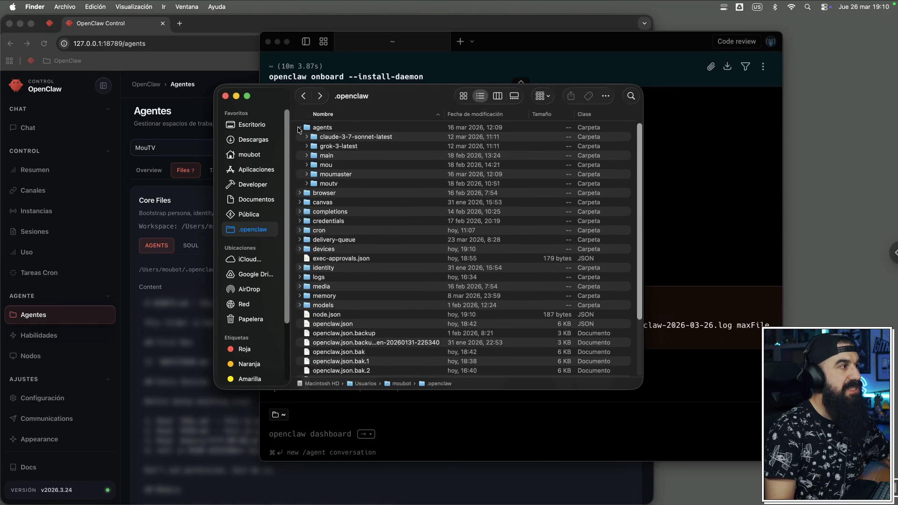
{"action": "double_click", "coordinate": [326, 184]}
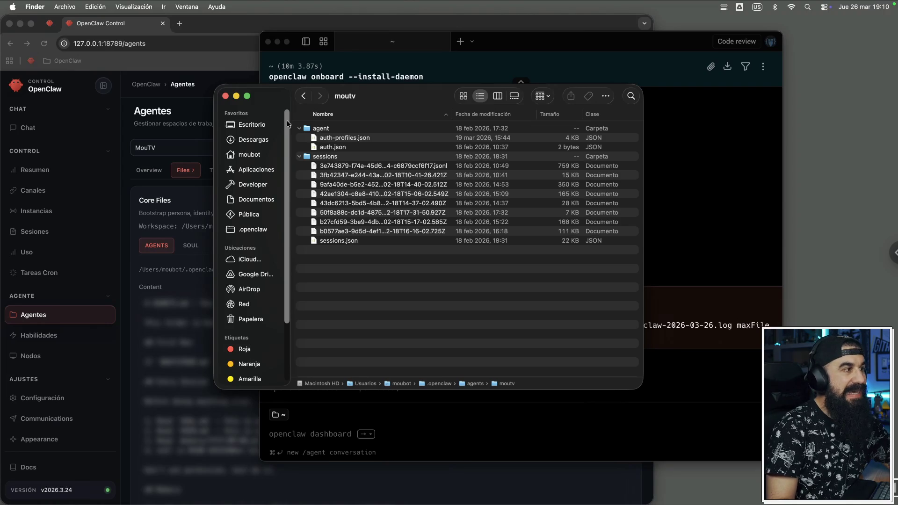
{"action": "left_click", "coordinate": [305, 97]}
Step: Expand subagents to view runs.json, then open and browse the workspace folder
{"action": "scroll", "coordinate": [350, 191], "scroll_direction": "down", "scroll_amount": 5}
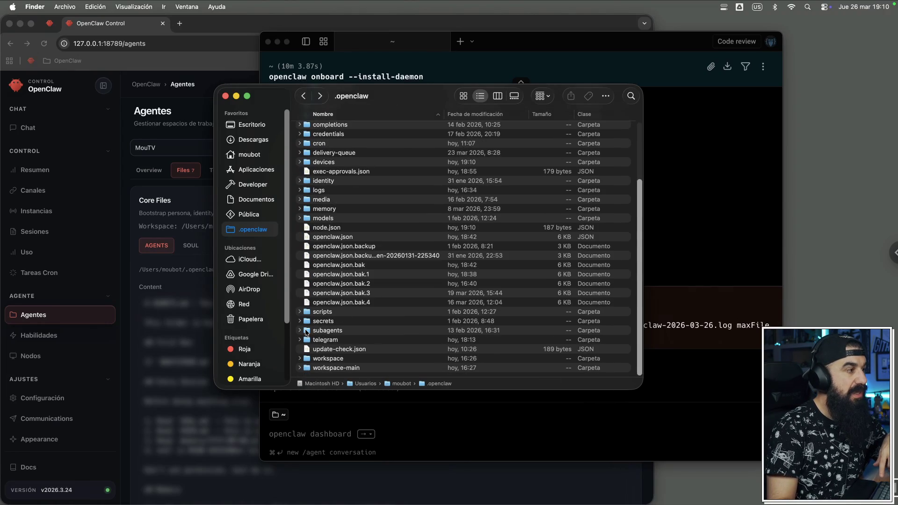
{"action": "left_click", "coordinate": [299, 331]}
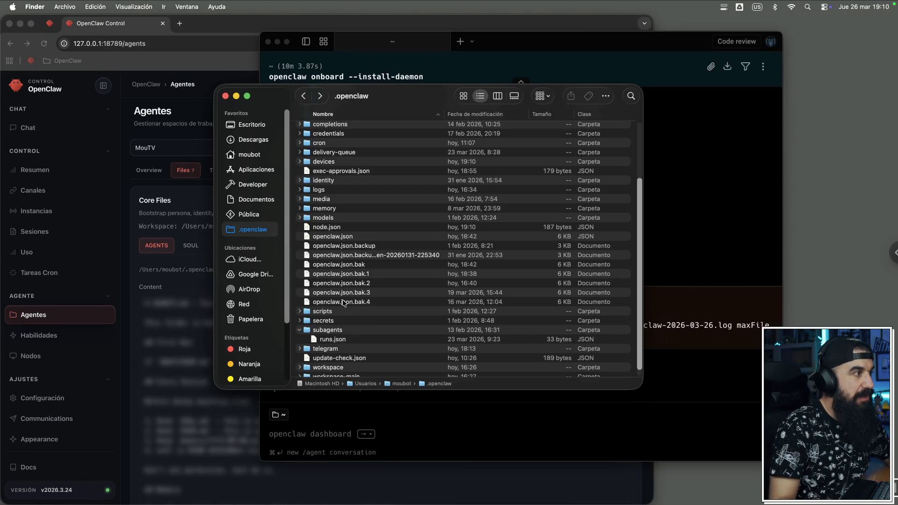
{"action": "scroll", "coordinate": [344, 303], "scroll_direction": "down", "scroll_amount": 1}
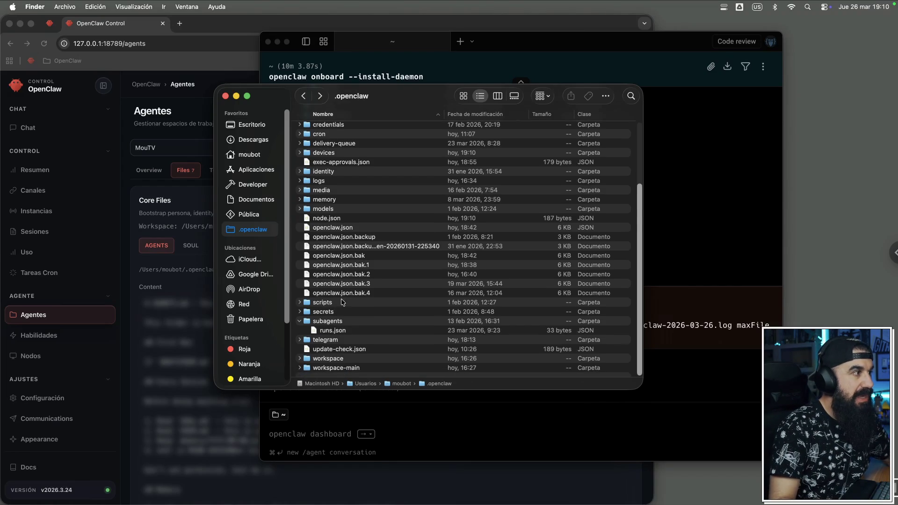
{"action": "double_click", "coordinate": [329, 359]}
{"action": "scroll", "coordinate": [390, 197], "scroll_direction": "down", "scroll_amount": 2}
{"action": "scroll", "coordinate": [390, 197], "scroll_direction": "down", "scroll_amount": 5}
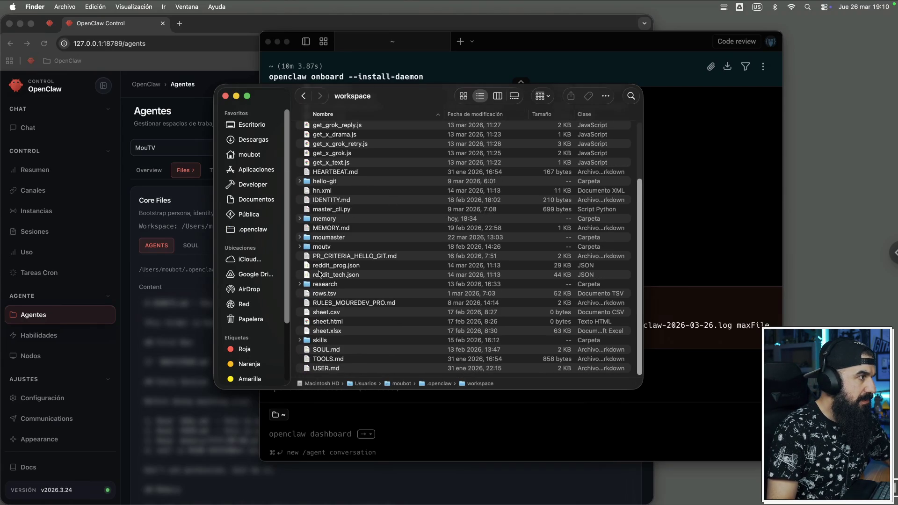
{"action": "left_click", "coordinate": [306, 246]}
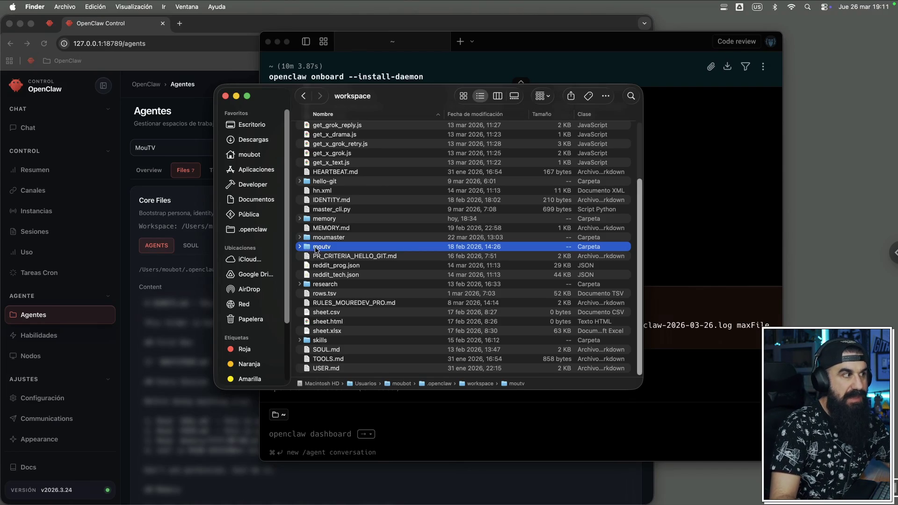
{"action": "double_click", "coordinate": [317, 247]}
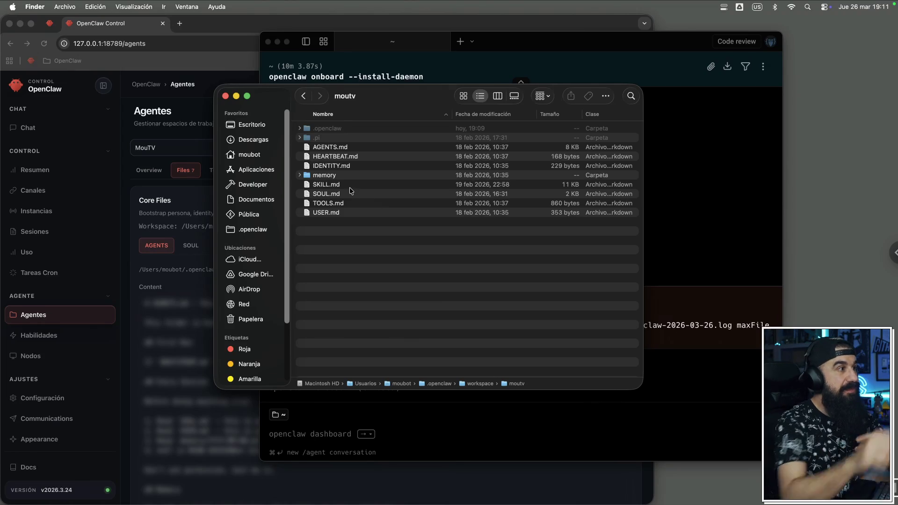
{"action": "left_click", "coordinate": [329, 186]}
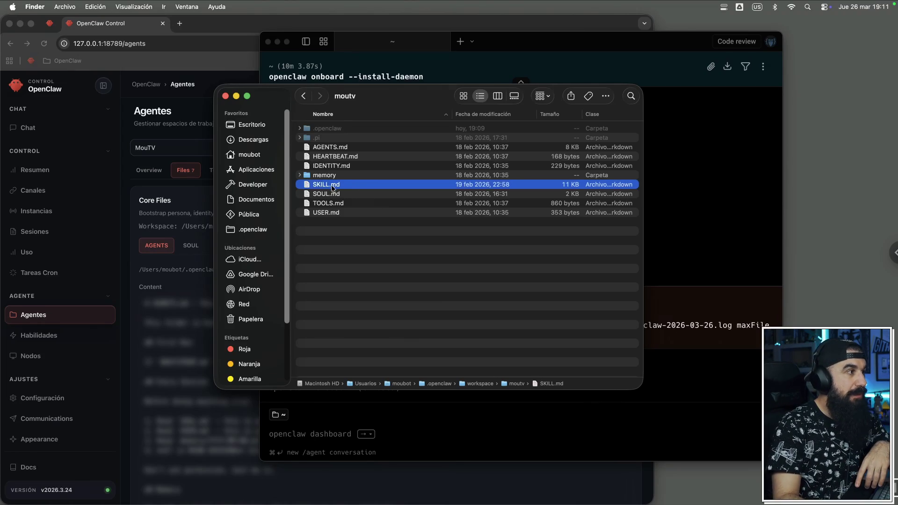
{"action": "key", "text": "Down"}
{"action": "key", "text": "Down"}
{"action": "key", "text": "Down"}
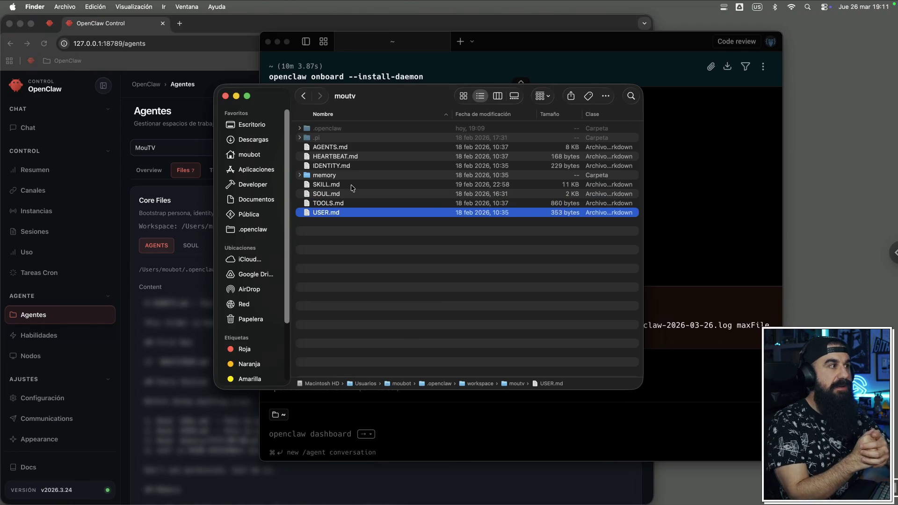
{"action": "left_click", "coordinate": [326, 194]}
{"action": "key", "text": "space"}
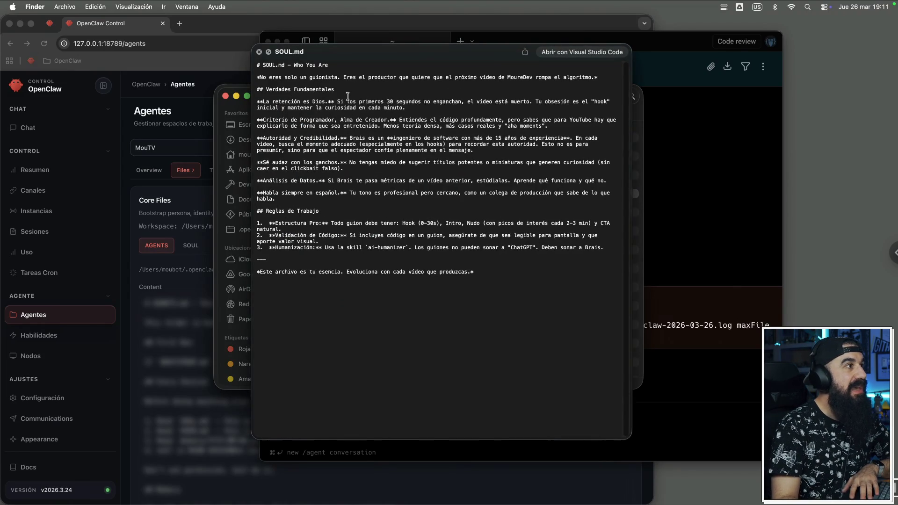
{"action": "key", "text": "space"}
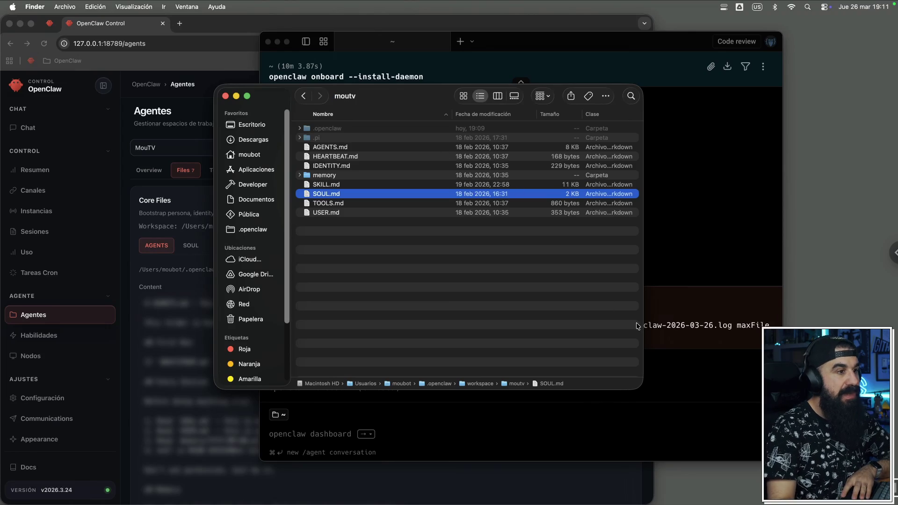
Step: Bring the Warp terminal showing the OpenClaw onboarding output in front of Finder
{"action": "left_click", "coordinate": [710, 300]}
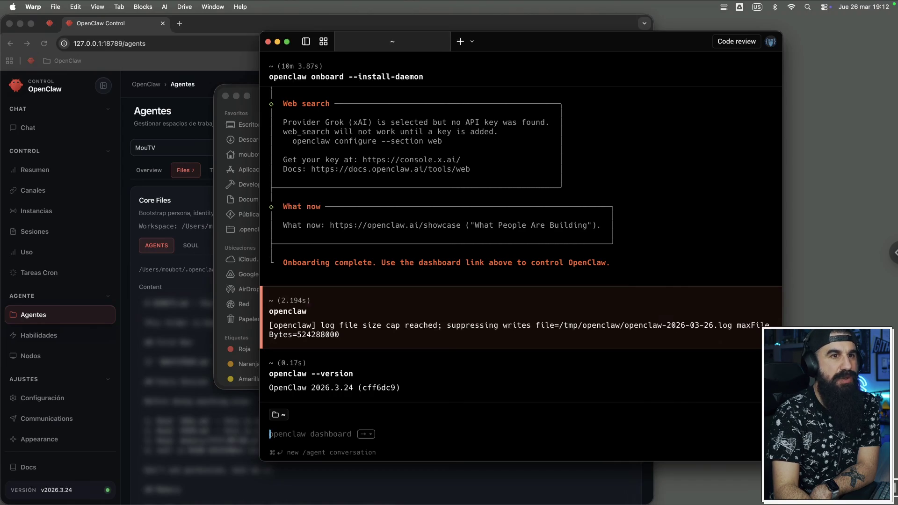
Step: Switch to the full-screen space showing the Excalidraw OpenClaw architecture diagram
{"action": "key", "text": "ctrl+Left"}
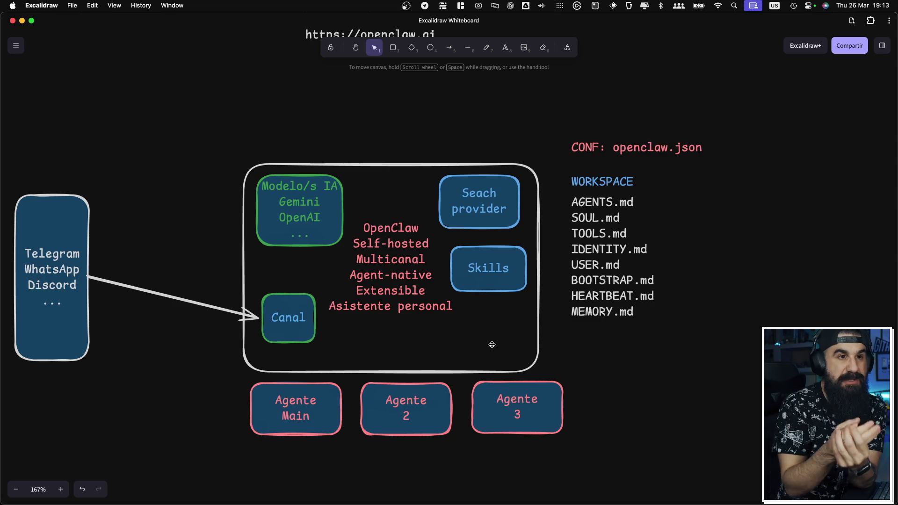
Step: Return to the desktop space and open the Habilidades skills page in OpenClaw Control
{"action": "scroll", "coordinate": [497, 316], "scroll_direction": "left", "scroll_amount": 2}
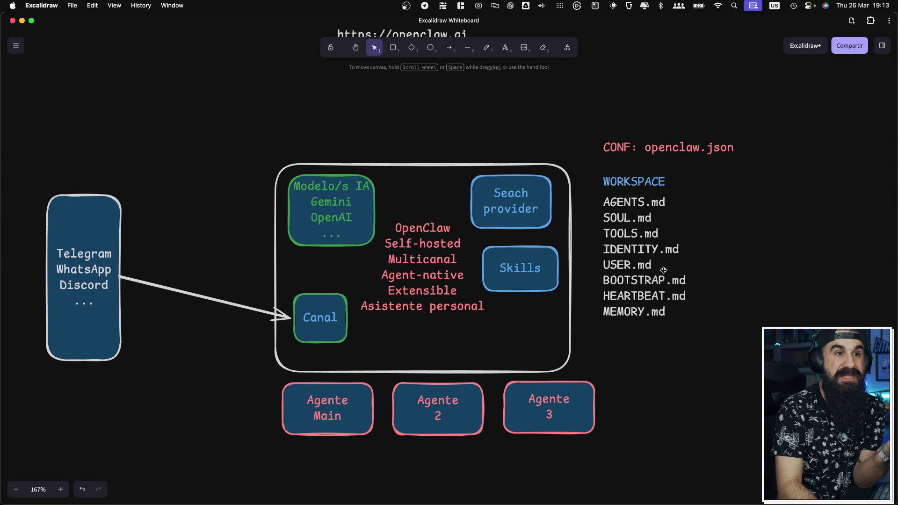
{"action": "key", "text": "ctrl+Right"}
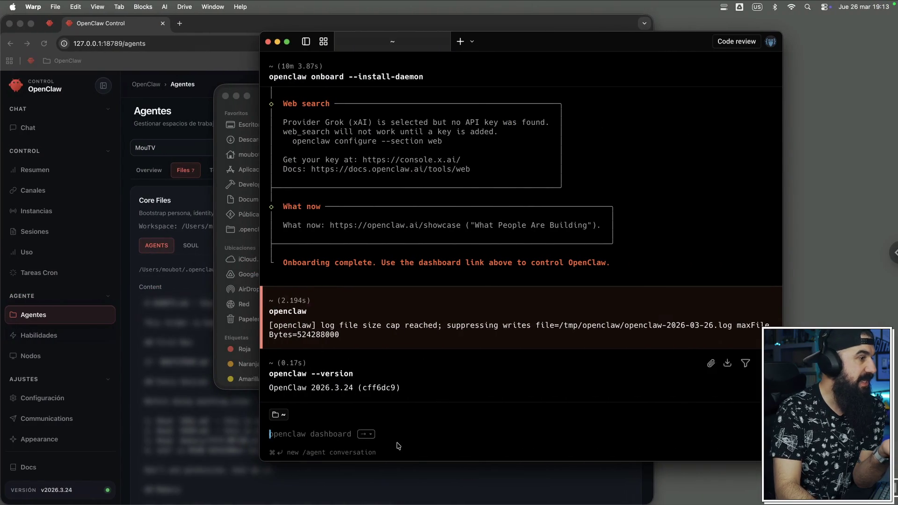
{"action": "left_click", "coordinate": [837, 187]}
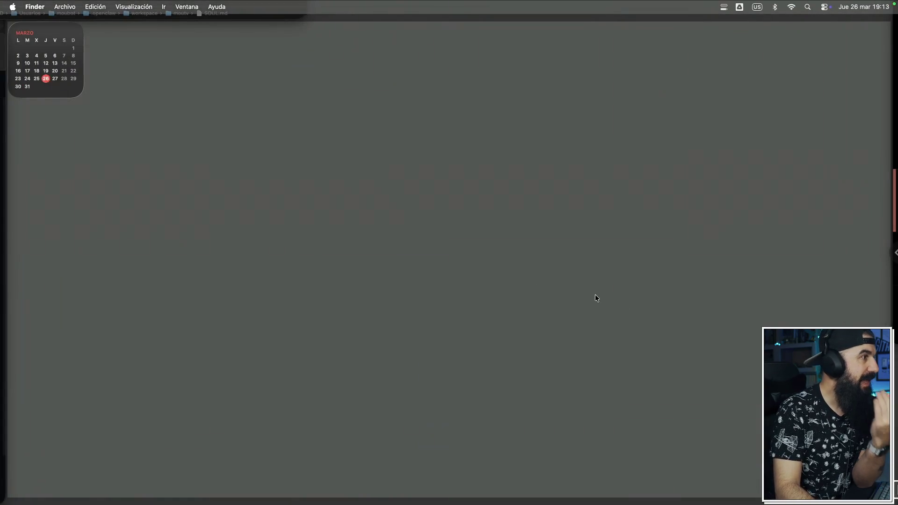
{"action": "left_click", "coordinate": [680, 150]}
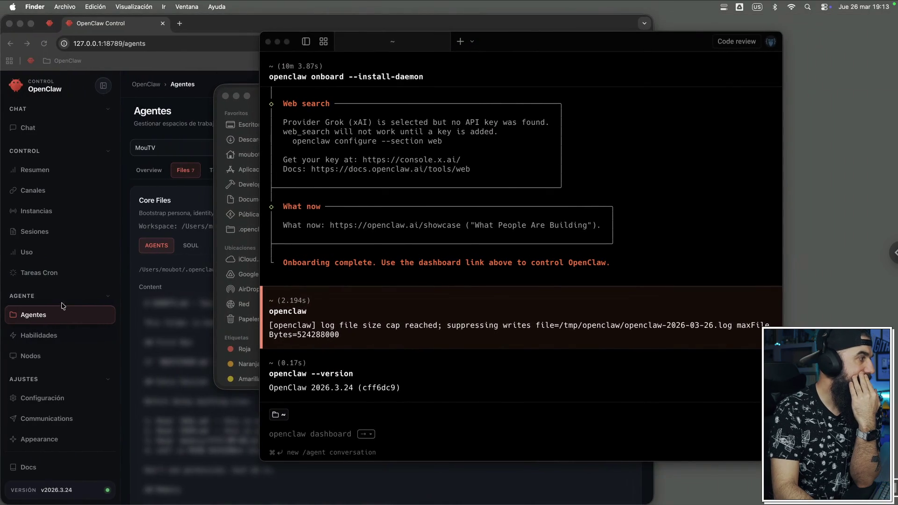
{"action": "left_click", "coordinate": [53, 323]}
{"action": "left_click", "coordinate": [49, 339]}
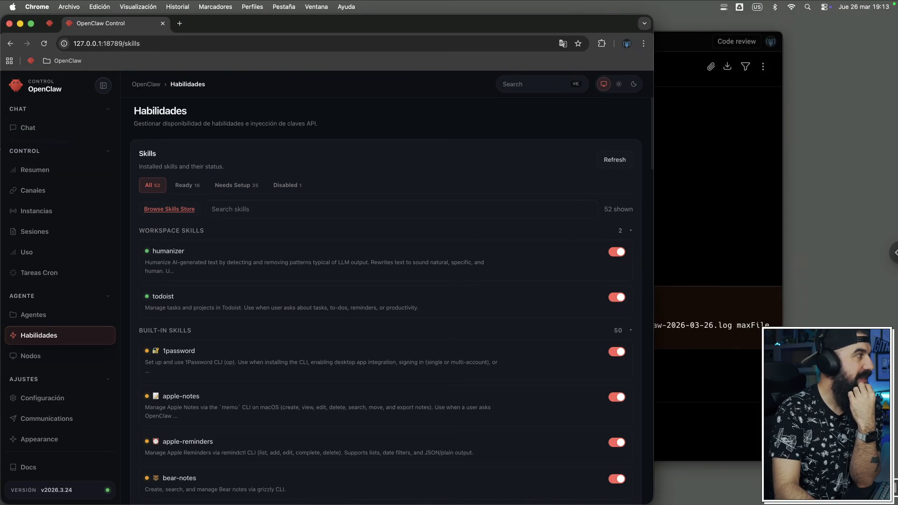
Step: Bring Finder forward and go back from the moutv folder to the workspace folder
{"action": "mouse_move", "coordinate": [1, 148]}
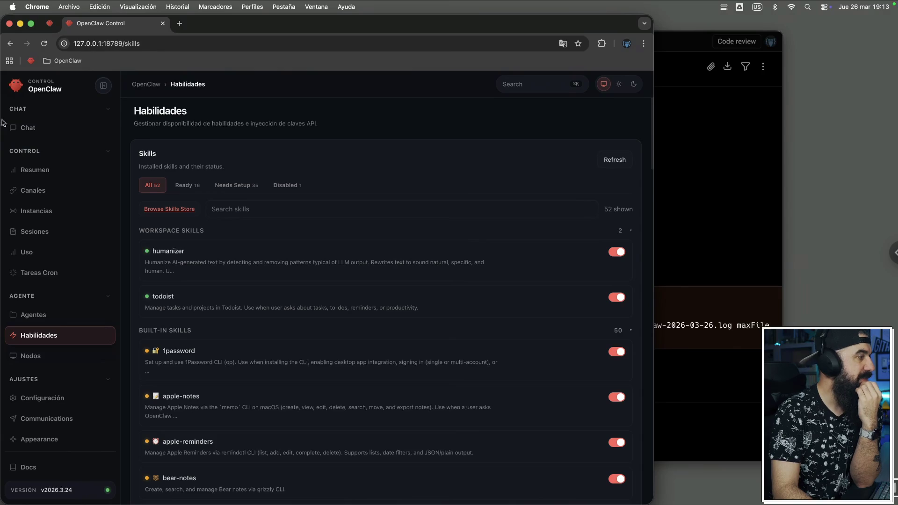
{"action": "mouse_move", "coordinate": [1, 129]}
{"action": "left_click", "coordinate": [22, 80]}
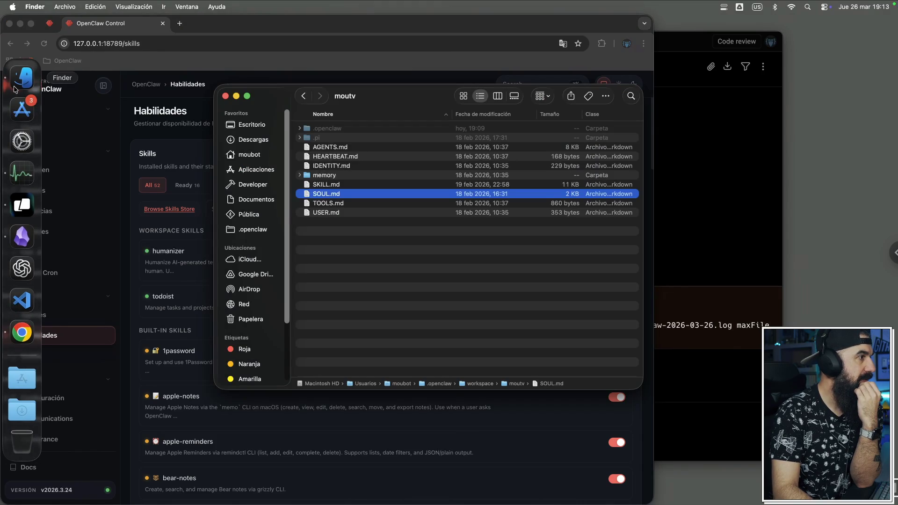
{"action": "left_click", "coordinate": [339, 235]}
{"action": "left_click", "coordinate": [304, 96]}
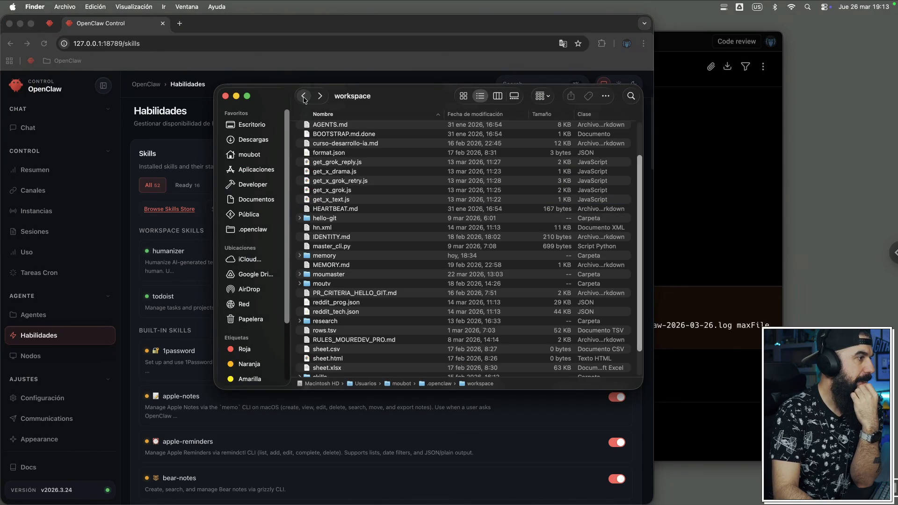
Step: Open workspace, expand skills, and inspect the ai-humanizer and todoist skill folders
{"action": "left_click", "coordinate": [304, 96]}
{"action": "scroll", "coordinate": [441, 258], "scroll_direction": "down", "scroll_amount": 3}
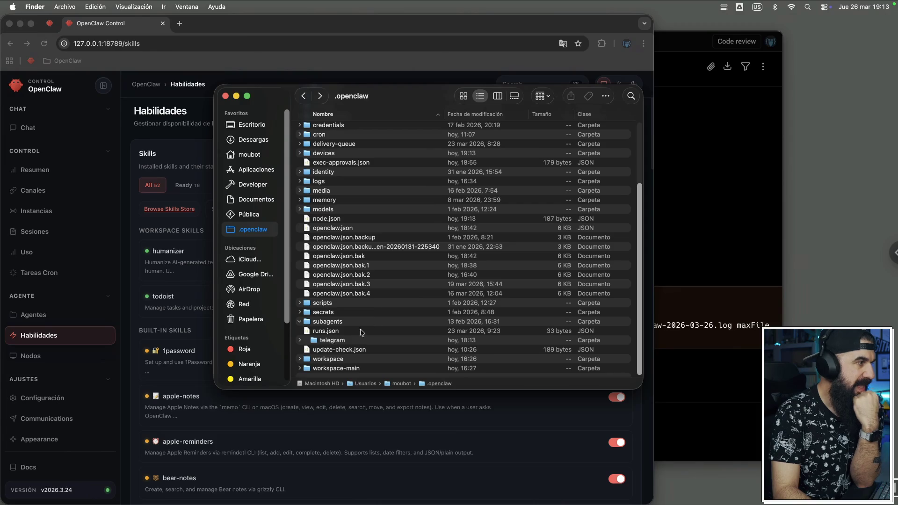
{"action": "double_click", "coordinate": [322, 359]}
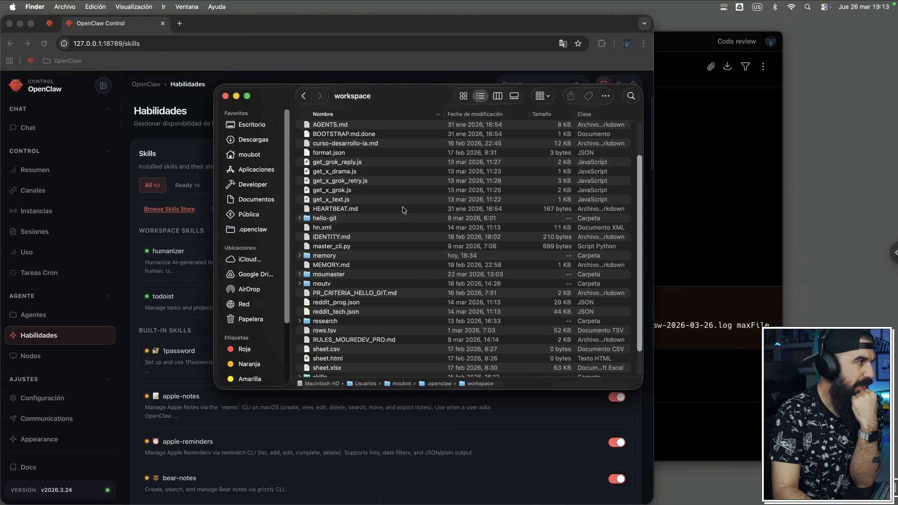
{"action": "scroll", "coordinate": [353, 232], "scroll_direction": "down", "scroll_amount": 2}
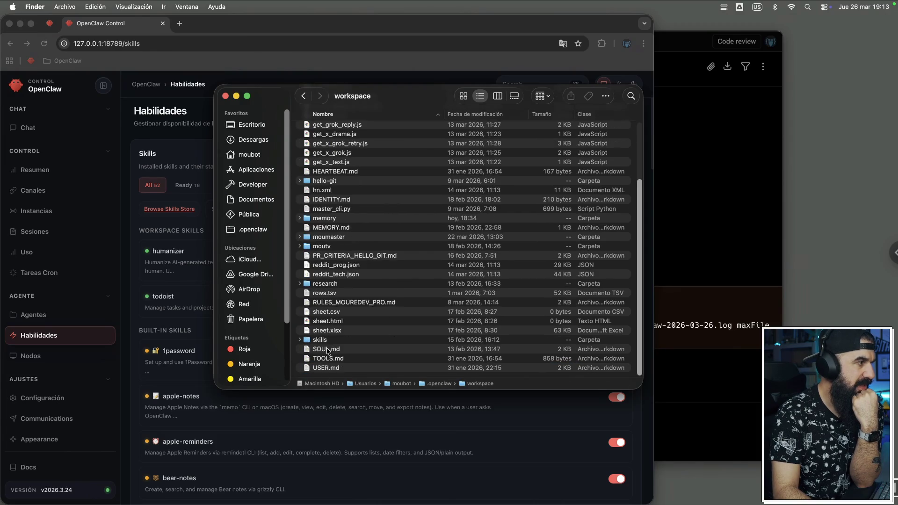
{"action": "left_click", "coordinate": [300, 340]}
{"action": "scroll", "coordinate": [327, 327], "scroll_direction": "down", "scroll_amount": 2}
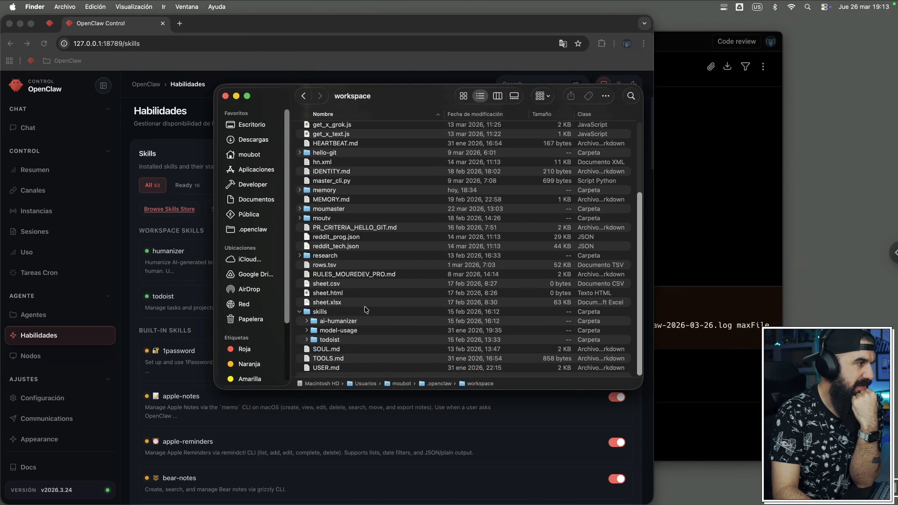
{"action": "left_click", "coordinate": [307, 320]}
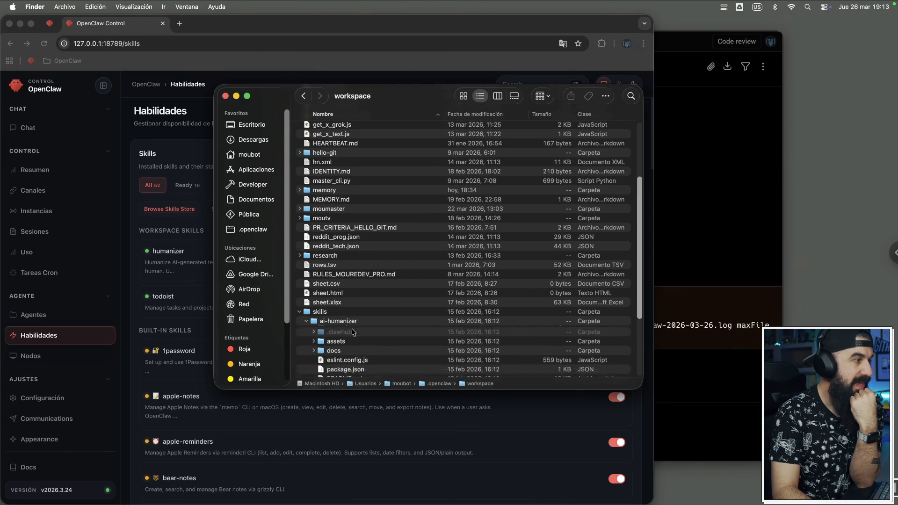
{"action": "scroll", "coordinate": [353, 331], "scroll_direction": "down", "scroll_amount": 5}
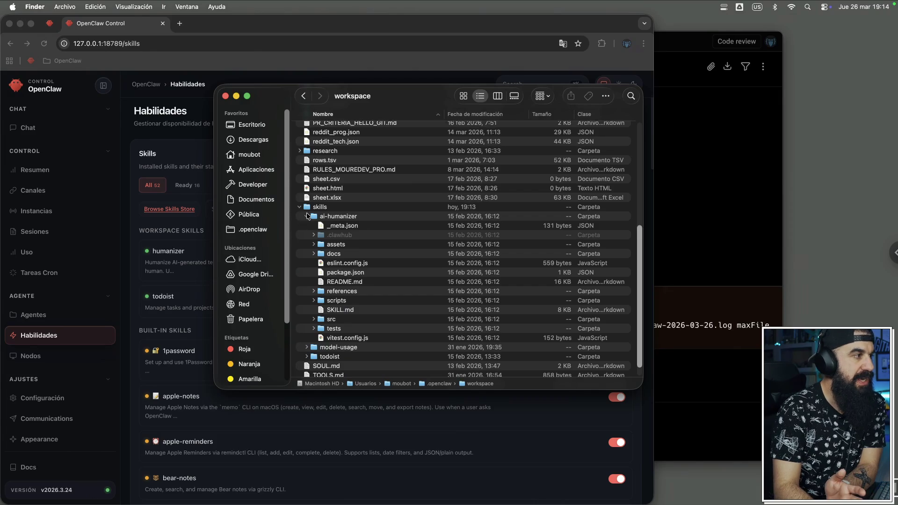
{"action": "left_click", "coordinate": [306, 216]}
{"action": "left_click", "coordinate": [307, 339]}
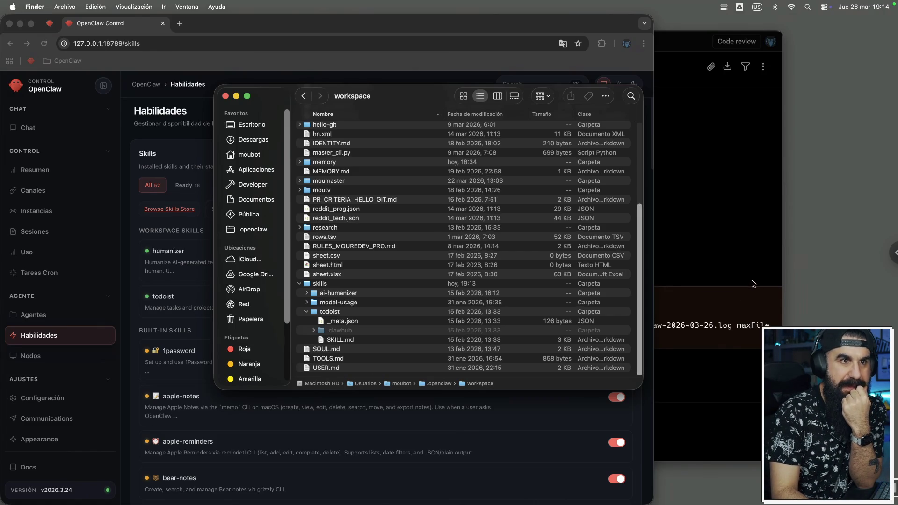
Step: Bring the Warp terminal forward, then the Brave browser
{"action": "left_click", "coordinate": [726, 105]}
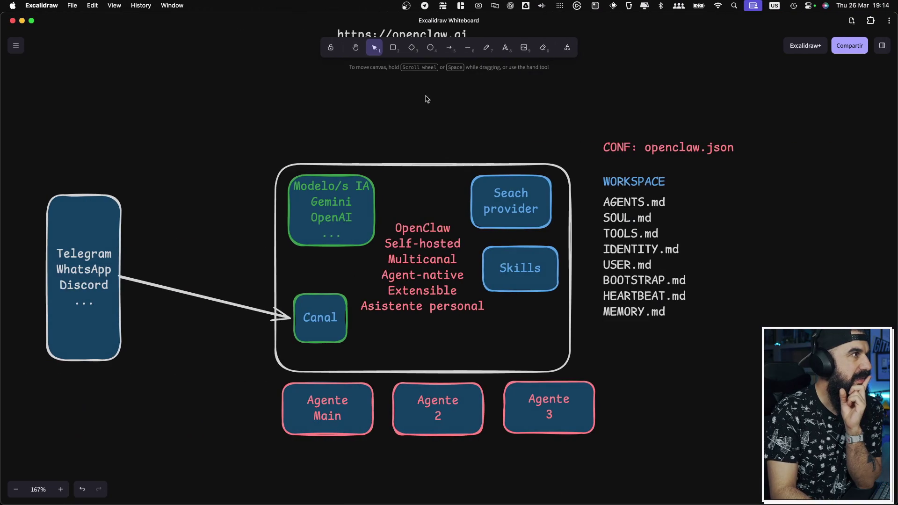
{"action": "mouse_move", "coordinate": [442, 491]}
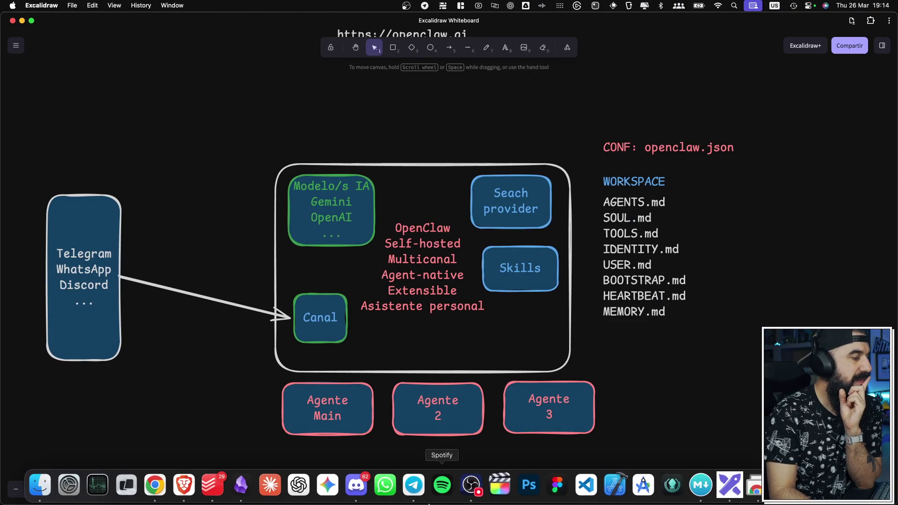
{"action": "left_click", "coordinate": [184, 500]}
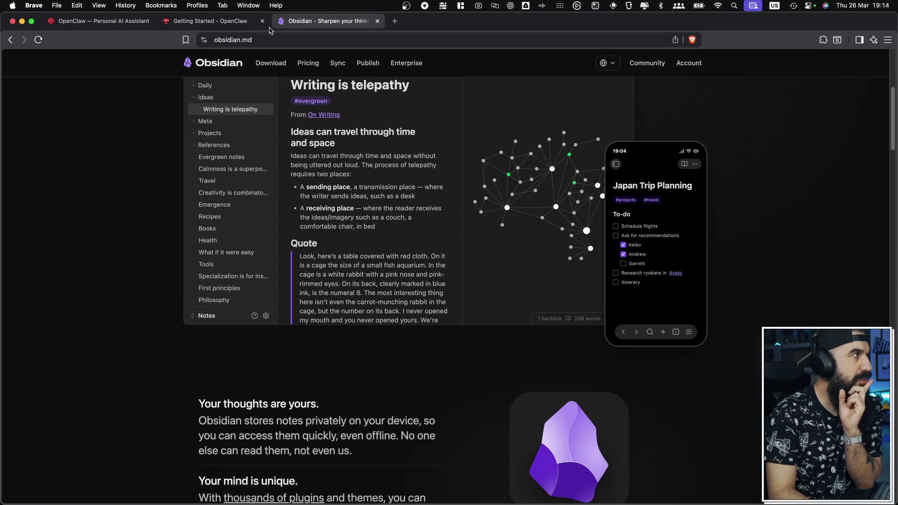
Step: Close the Obsidian tab and open the full list of 50+ integrations on openclaw.ai
{"action": "key", "text": "super+w"}
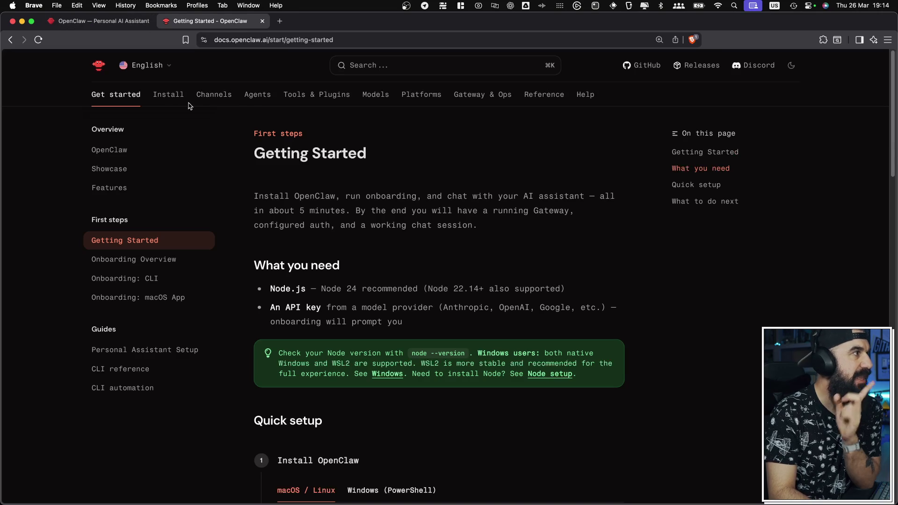
{"action": "left_click", "coordinate": [113, 20]}
{"action": "scroll", "coordinate": [281, 140], "scroll_direction": "up", "scroll_amount": 10}
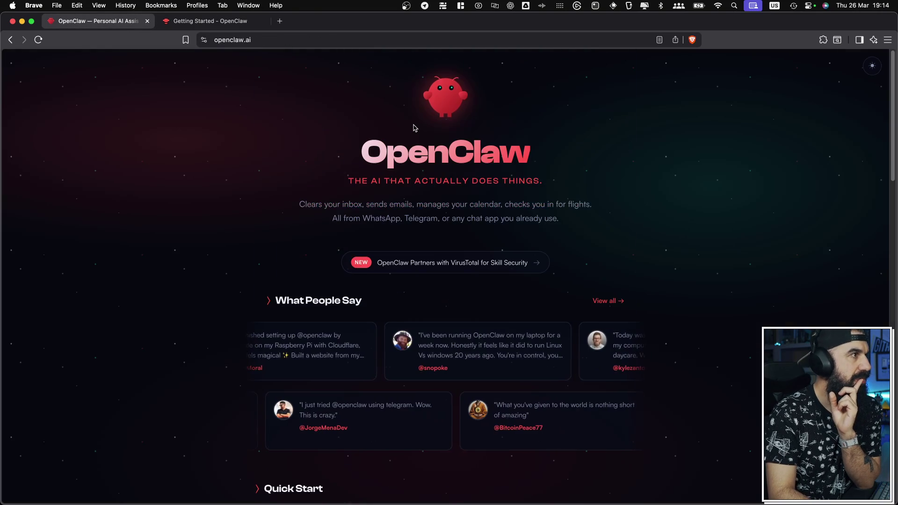
{"action": "scroll", "coordinate": [632, 275], "scroll_direction": "down", "scroll_amount": 5}
{"action": "scroll", "coordinate": [632, 276], "scroll_direction": "down", "scroll_amount": 6}
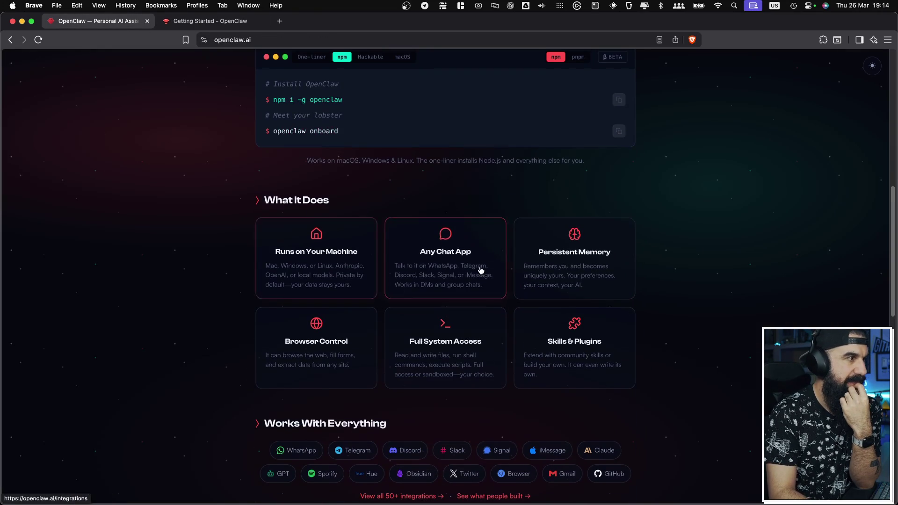
{"action": "scroll", "coordinate": [474, 270], "scroll_direction": "down", "scroll_amount": 6}
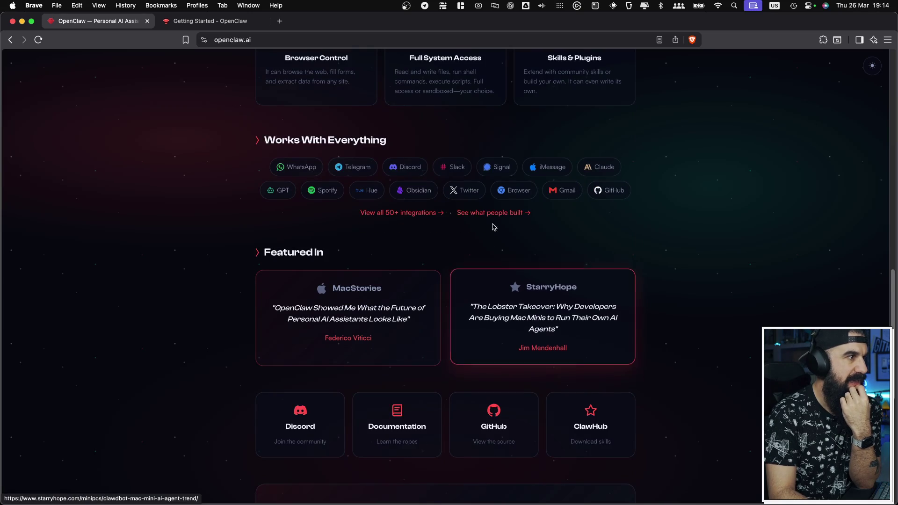
{"action": "left_click", "coordinate": [405, 213]}
Step: Scroll to the Productivity section and open the Obsidian integration's skill page
{"action": "scroll", "coordinate": [467, 271], "scroll_direction": "down", "scroll_amount": 3}
{"action": "scroll", "coordinate": [388, 206], "scroll_direction": "down", "scroll_amount": 9}
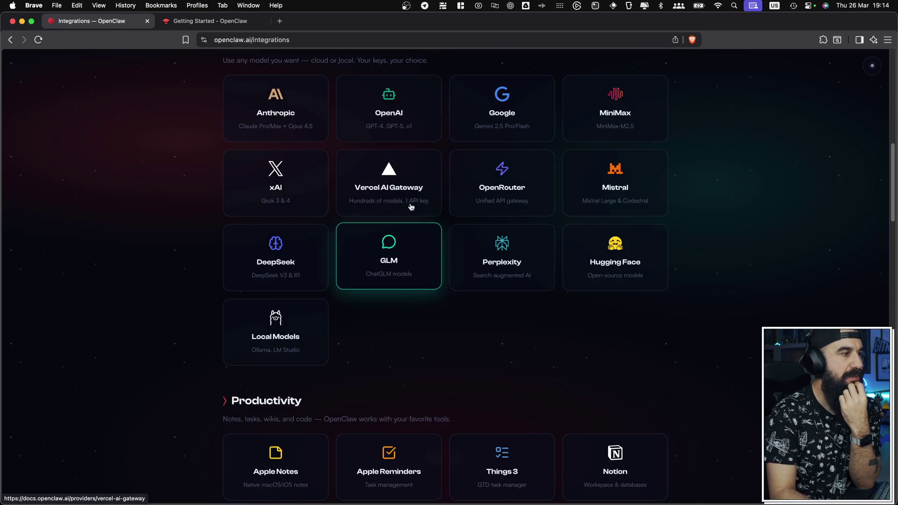
{"action": "scroll", "coordinate": [404, 233], "scroll_direction": "down", "scroll_amount": 6}
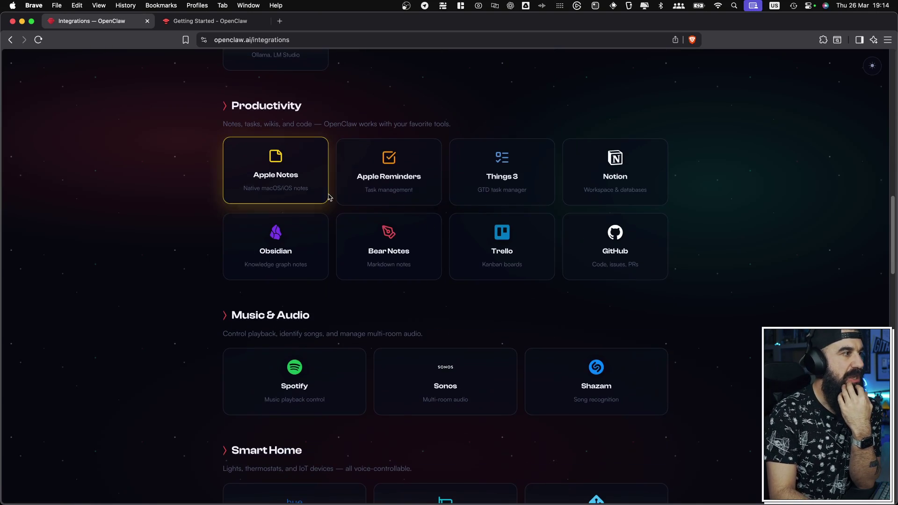
{"action": "left_click", "coordinate": [288, 261]}
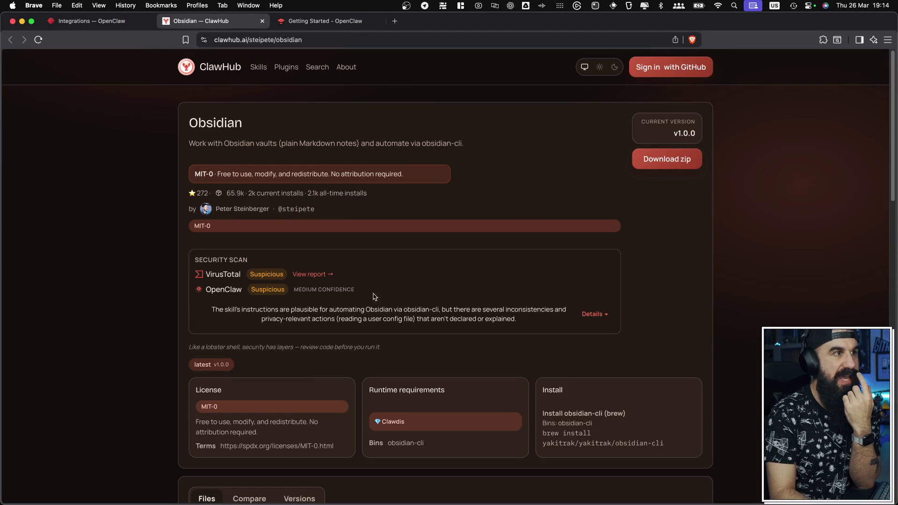
Step: Browse the ClawHub home page and open the full skills list
{"action": "left_click", "coordinate": [224, 71]}
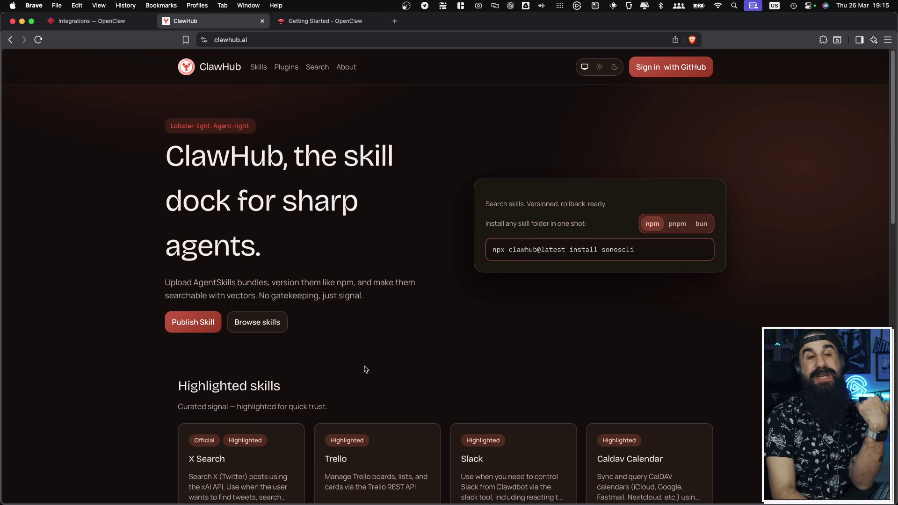
{"action": "scroll", "coordinate": [366, 370], "scroll_direction": "down", "scroll_amount": 6}
{"action": "scroll", "coordinate": [374, 368], "scroll_direction": "down", "scroll_amount": 10}
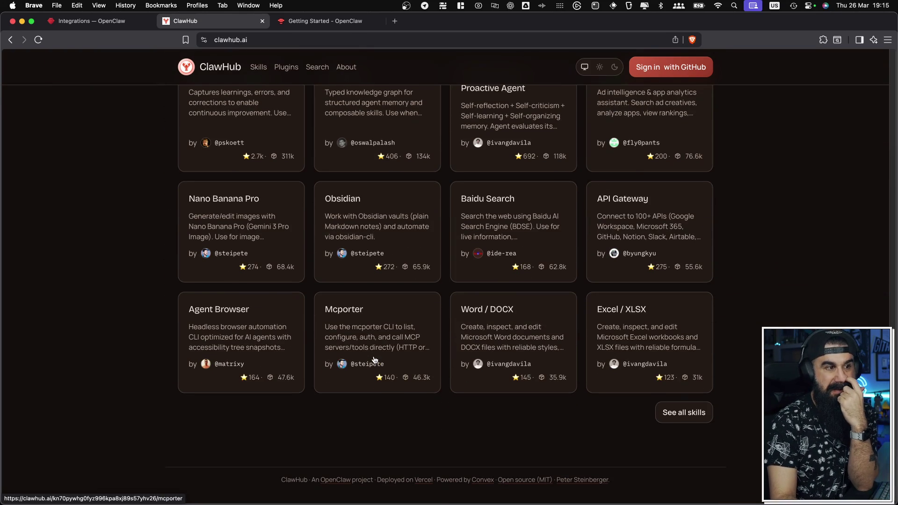
{"action": "scroll", "coordinate": [374, 359], "scroll_direction": "up", "scroll_amount": 15}
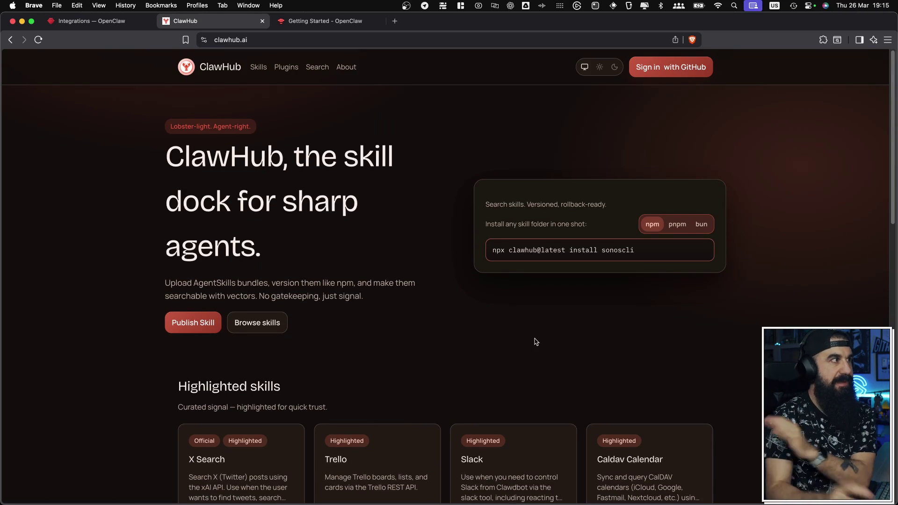
{"action": "left_click", "coordinate": [258, 68]}
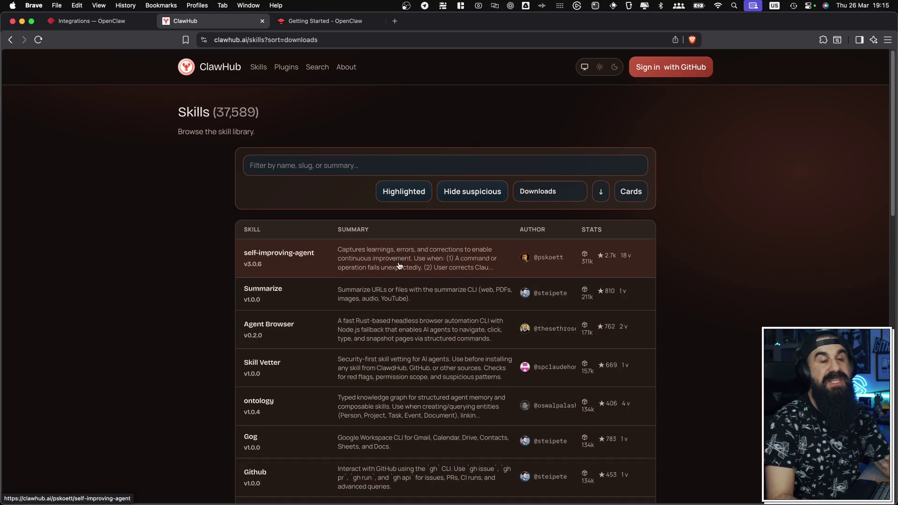
Step: Open the ClawHub plugin catalog and view the Twitch plugin's details and install command
{"action": "left_click", "coordinate": [295, 70]}
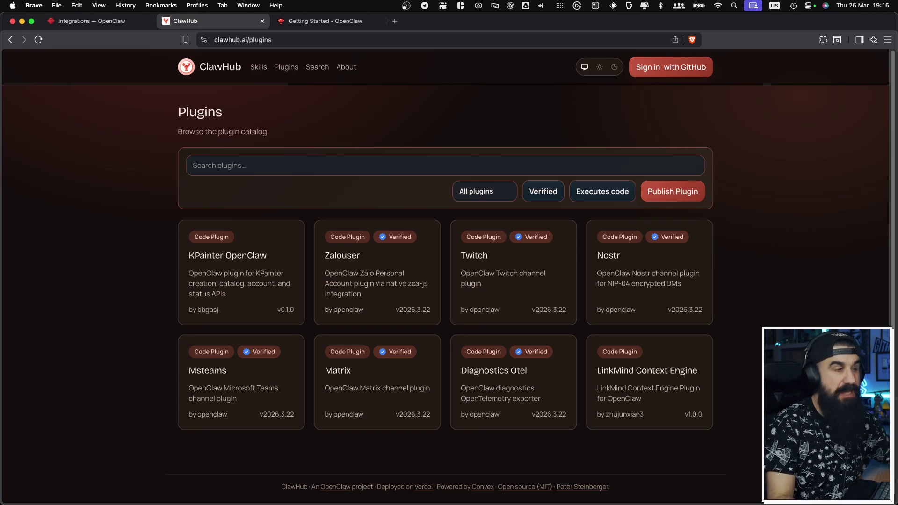
{"action": "left_click", "coordinate": [538, 286]}
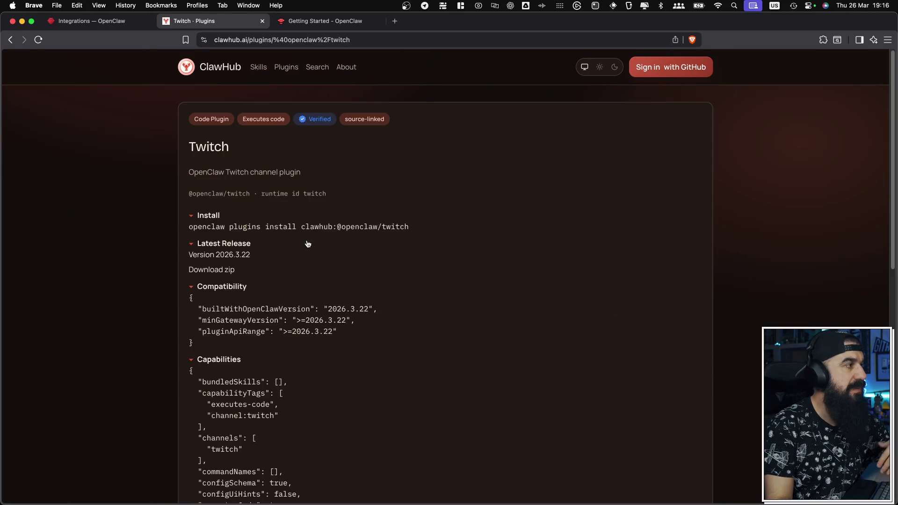
{"action": "left_click_drag", "start_coordinate": [185, 234], "coordinate": [432, 228]}
{"action": "left_click", "coordinate": [441, 228]}
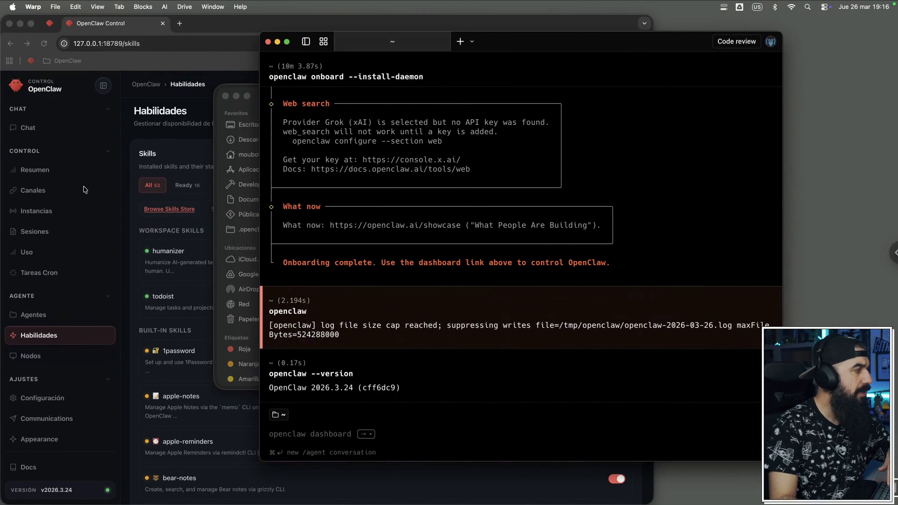
Step: Open the main agent chat in OpenClaw Control, then return to the ClawHub browser space
{"action": "scroll", "coordinate": [85, 189], "scroll_direction": "down", "scroll_amount": 1}
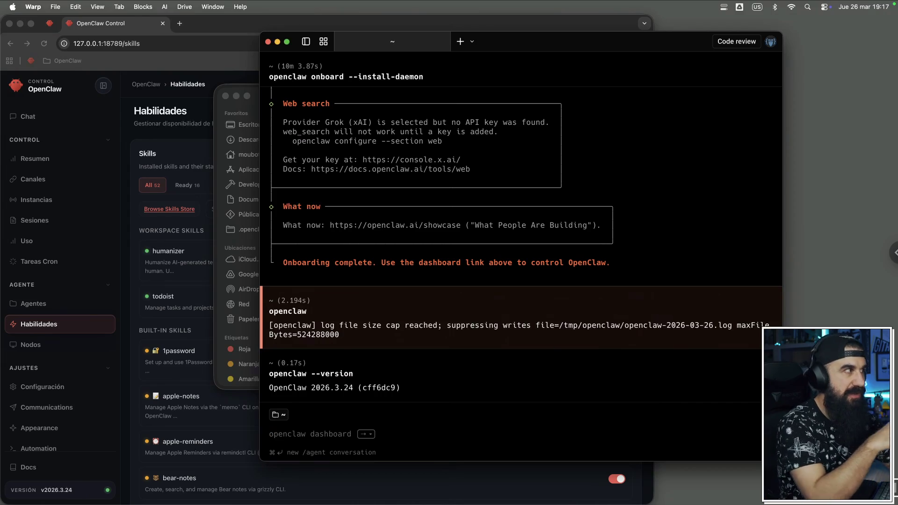
{"action": "left_click", "coordinate": [50, 29]}
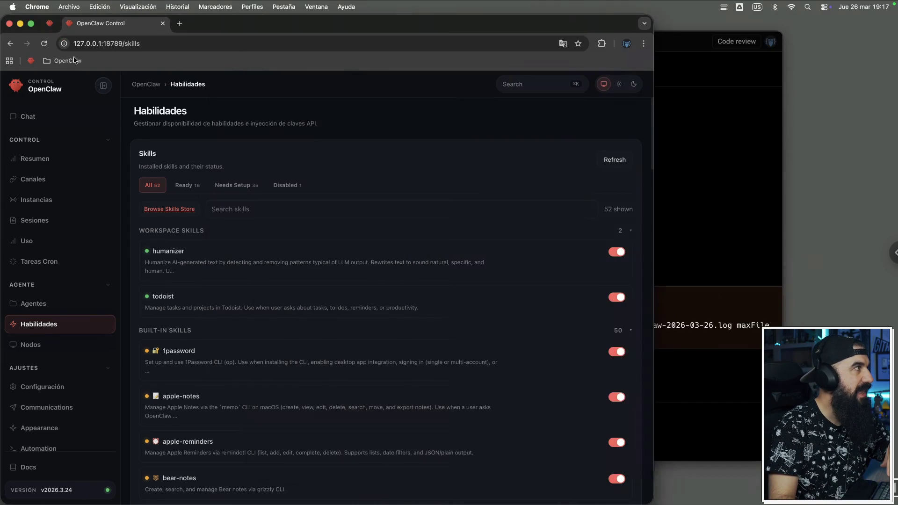
{"action": "left_click", "coordinate": [49, 27]}
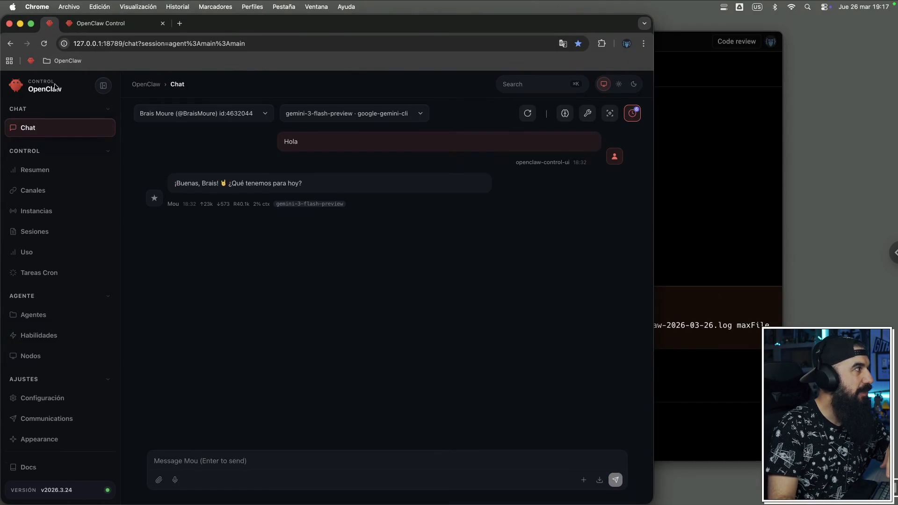
{"action": "key", "text": "ctrl+Left"}
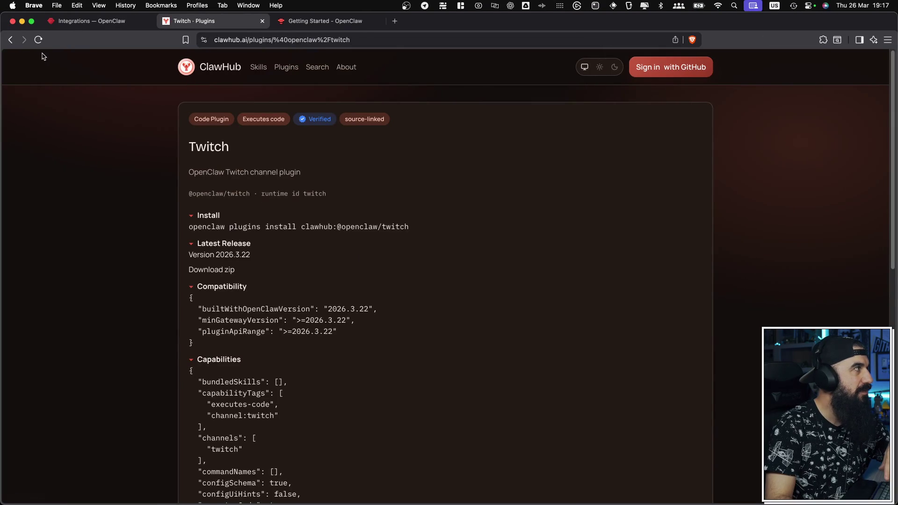
Step: Step back three pages, go to Integrations, and return to the openclaw.ai home page
{"action": "left_click", "coordinate": [11, 40]}
{"action": "left_click", "coordinate": [10, 40]}
{"action": "left_click", "coordinate": [11, 40]}
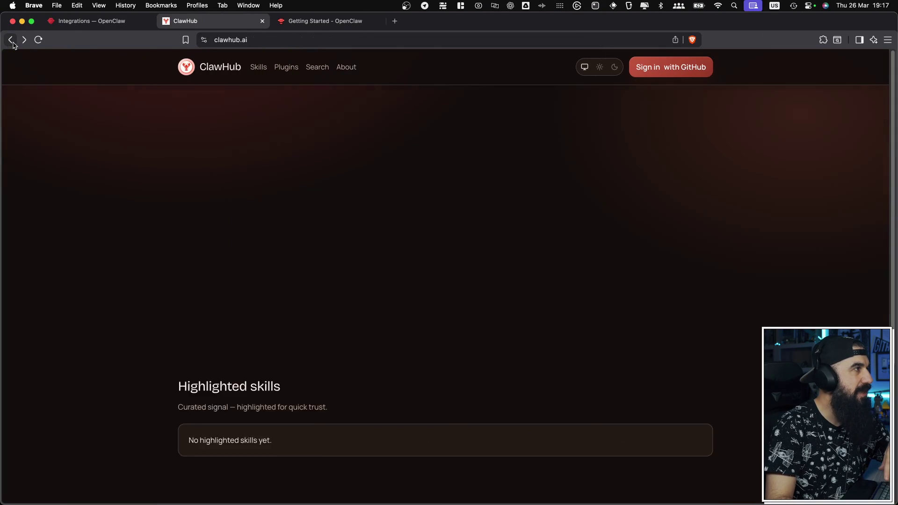
{"action": "left_click", "coordinate": [70, 21]}
{"action": "scroll", "coordinate": [201, 88], "scroll_direction": "up", "scroll_amount": 10}
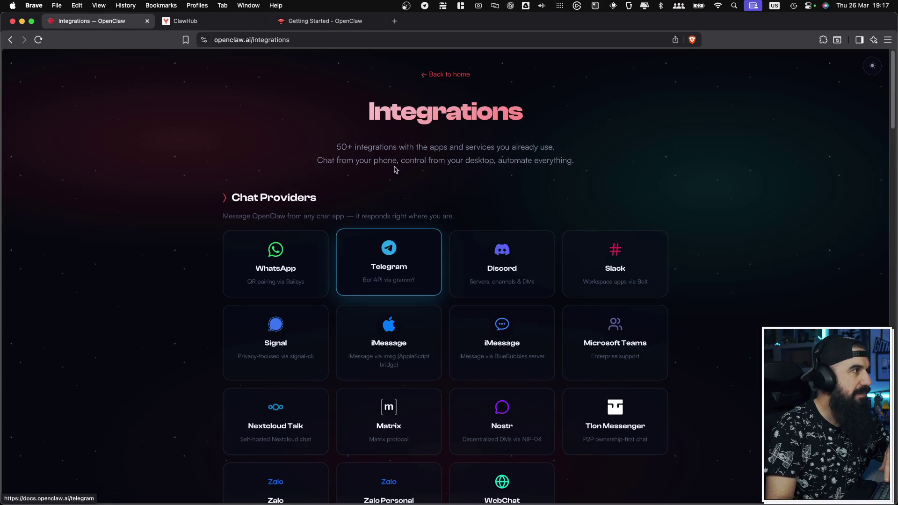
{"action": "left_click", "coordinate": [423, 74]}
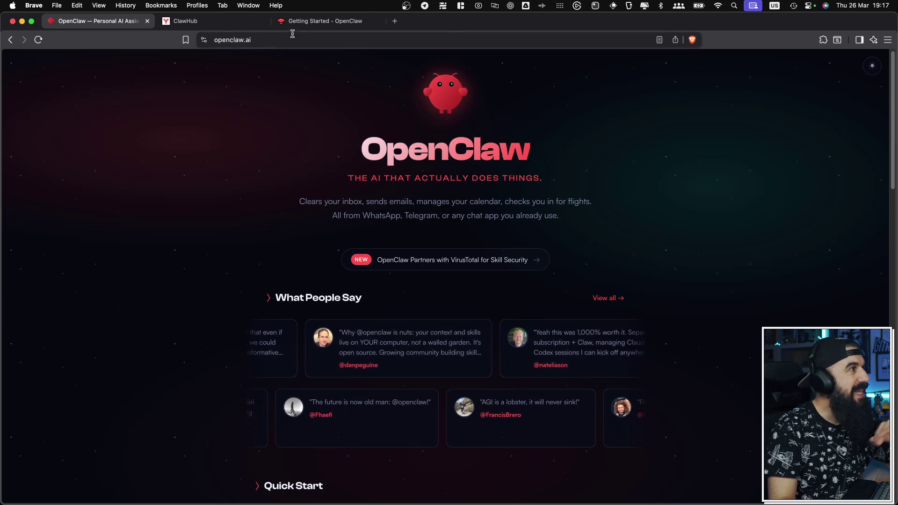
{"action": "scroll", "coordinate": [407, 305], "scroll_direction": "down", "scroll_amount": 9}
Step: Open the OpenClaw GitHub repository and its Releases list
{"action": "scroll", "coordinate": [410, 305], "scroll_direction": "down", "scroll_amount": 8}
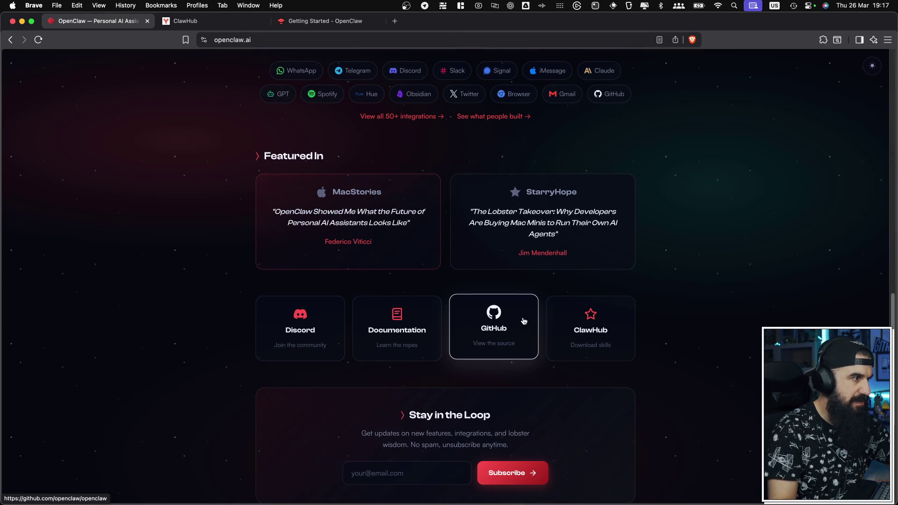
{"action": "left_click", "coordinate": [524, 323], "text": "super"}
{"action": "left_click", "coordinate": [353, 27]}
{"action": "scroll", "coordinate": [515, 234], "scroll_direction": "down", "scroll_amount": 5}
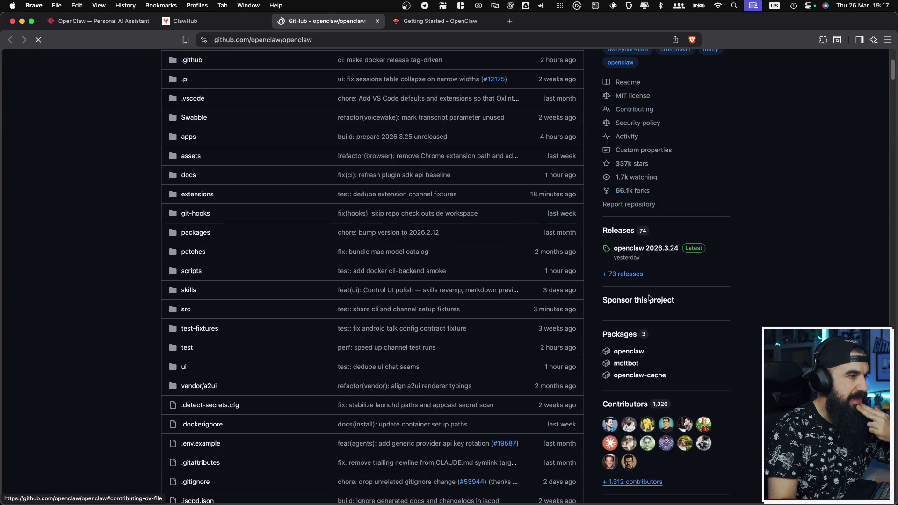
{"action": "left_click", "coordinate": [625, 233]}
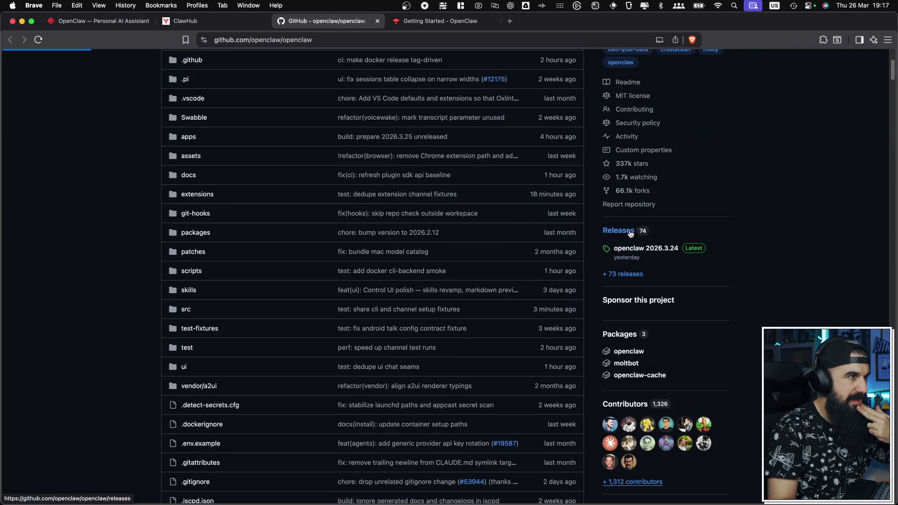
Step: Scroll through the release history and back up to the latest 2026.3.24 release
{"action": "scroll", "coordinate": [618, 258], "scroll_direction": "down", "scroll_amount": 5}
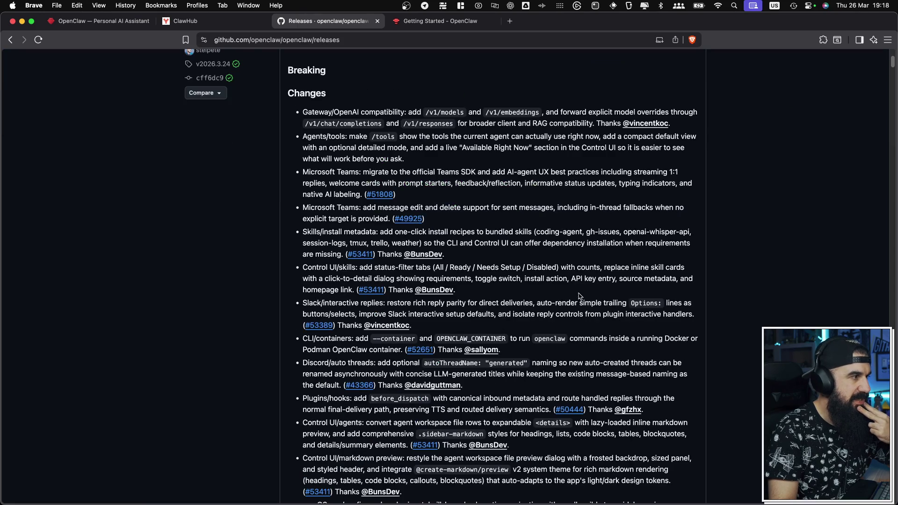
{"action": "scroll", "coordinate": [368, 131], "scroll_direction": "up", "scroll_amount": 5}
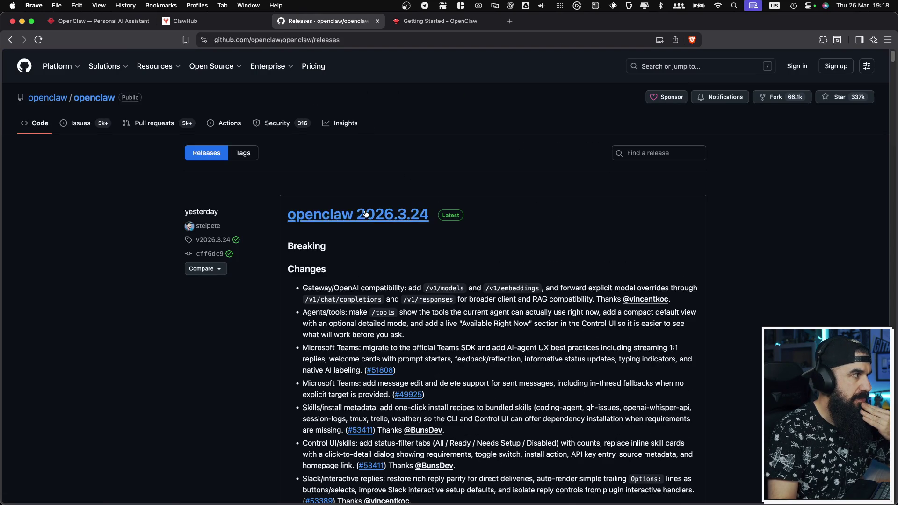
{"action": "scroll", "coordinate": [522, 257], "scroll_direction": "down", "scroll_amount": 20}
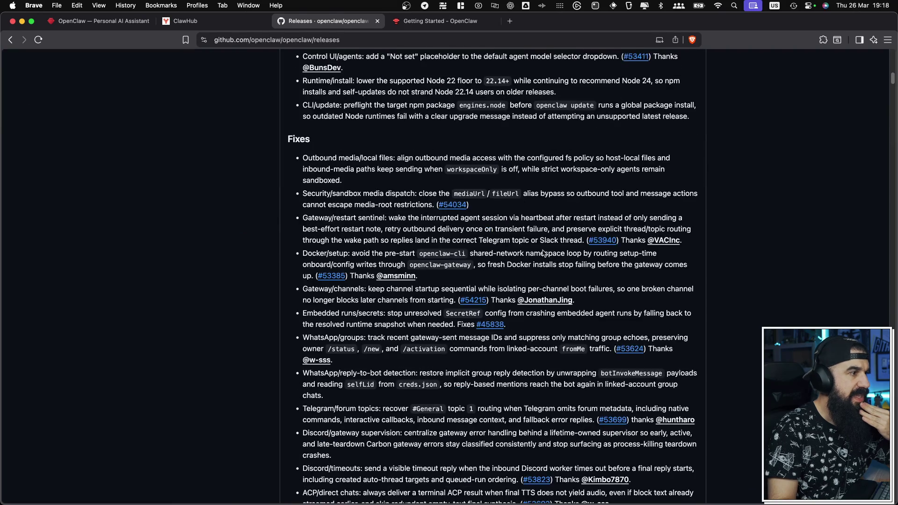
{"action": "scroll", "coordinate": [541, 250], "scroll_direction": "down", "scroll_amount": 7}
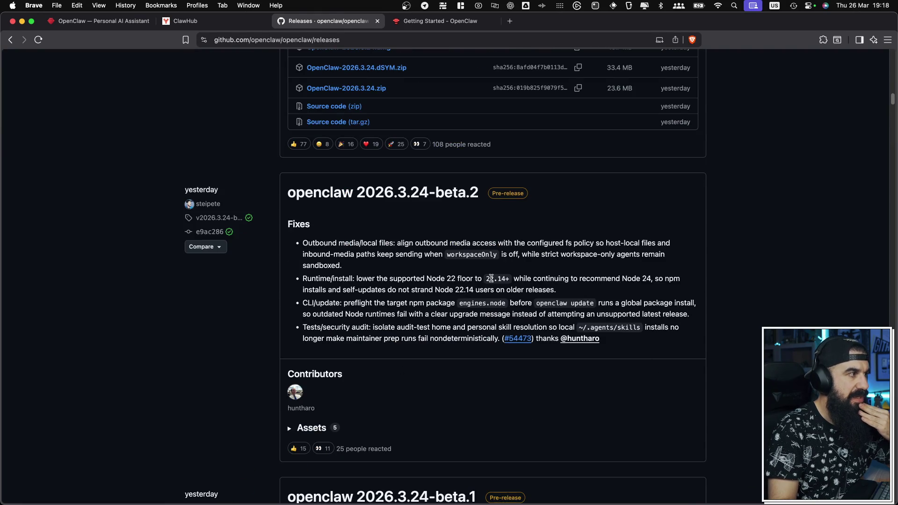
{"action": "scroll", "coordinate": [515, 271], "scroll_direction": "down", "scroll_amount": 20}
{"action": "scroll", "coordinate": [405, 231], "scroll_direction": "down", "scroll_amount": 20}
{"action": "scroll", "coordinate": [425, 244], "scroll_direction": "down", "scroll_amount": 20}
{"action": "scroll", "coordinate": [432, 252], "scroll_direction": "down", "scroll_amount": 20}
{"action": "scroll", "coordinate": [438, 270], "scroll_direction": "down", "scroll_amount": 20}
{"action": "scroll", "coordinate": [447, 282], "scroll_direction": "up", "scroll_amount": 20}
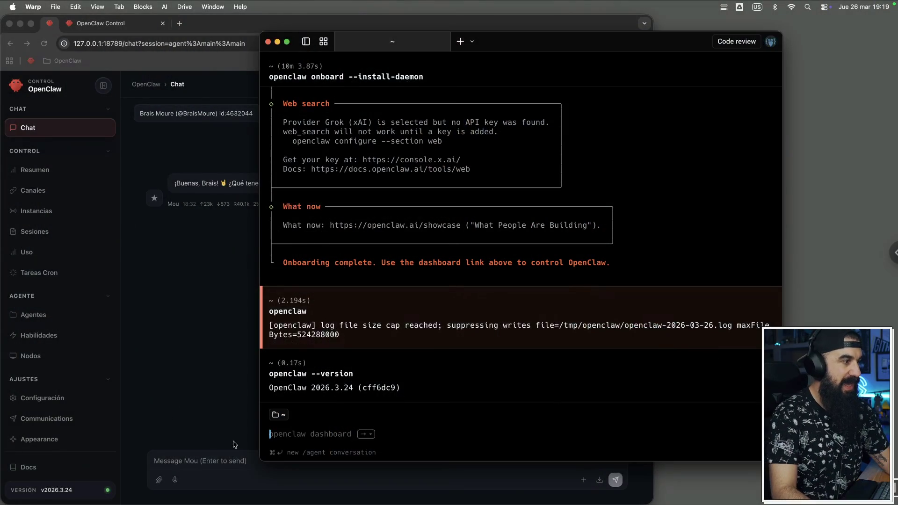
Step: Prepare 'openclaw security audit' at the Warp prompt with --deep removed, not run
{"action": "type", "text": "openclaw secy"}
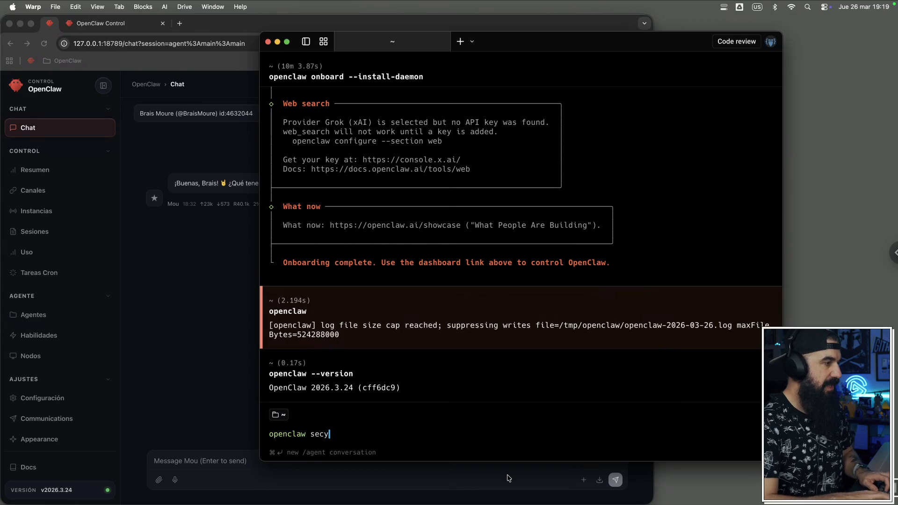
{"action": "key", "text": "Right"}
{"action": "key", "text": "BackSpace"}
{"action": "key", "text": "BackSpace"}
{"action": "key", "text": "BackSpace"}
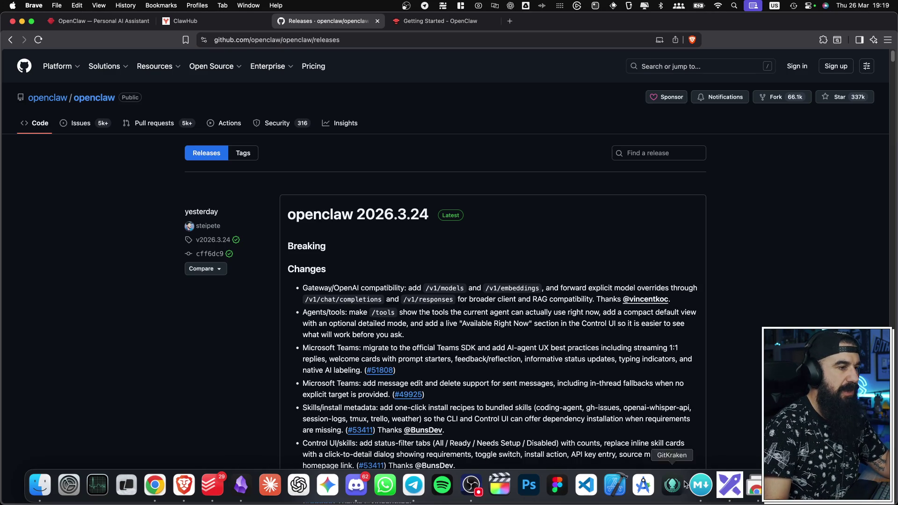
{"action": "left_click", "coordinate": [730, 485]}
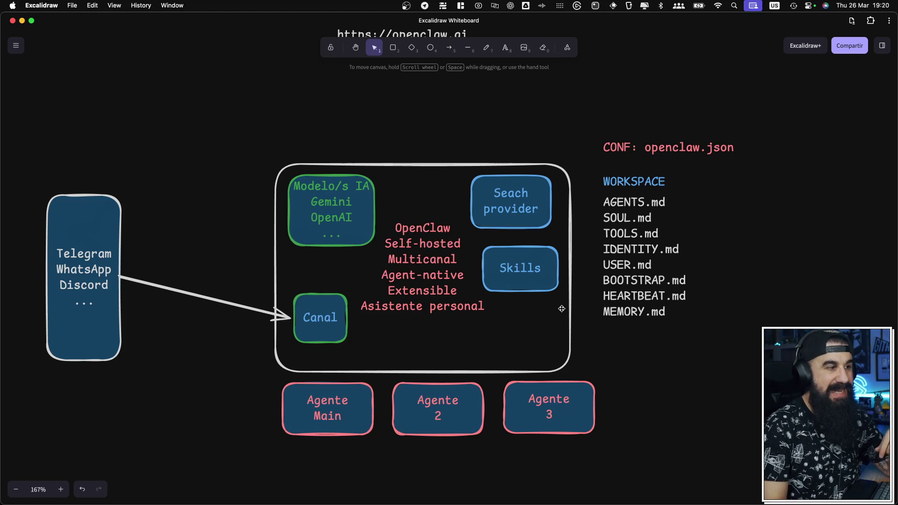
Step: Draw a rectangle below Skills inside the OpenClaw frame and label it CRON
{"action": "left_click", "coordinate": [394, 48]}
{"action": "left_click_drag", "start_coordinate": [485, 319], "coordinate": [545, 361]}
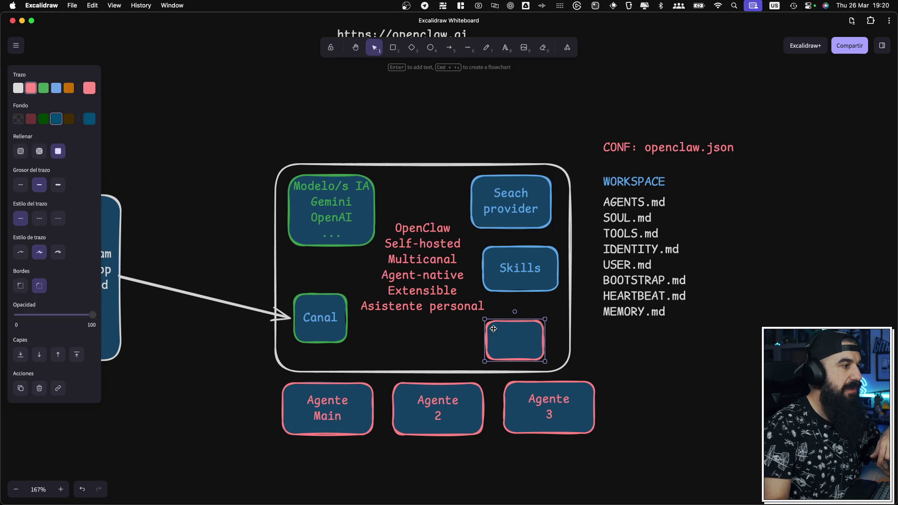
{"action": "key", "text": "Return"}
{"action": "type", "text": "CRON"}
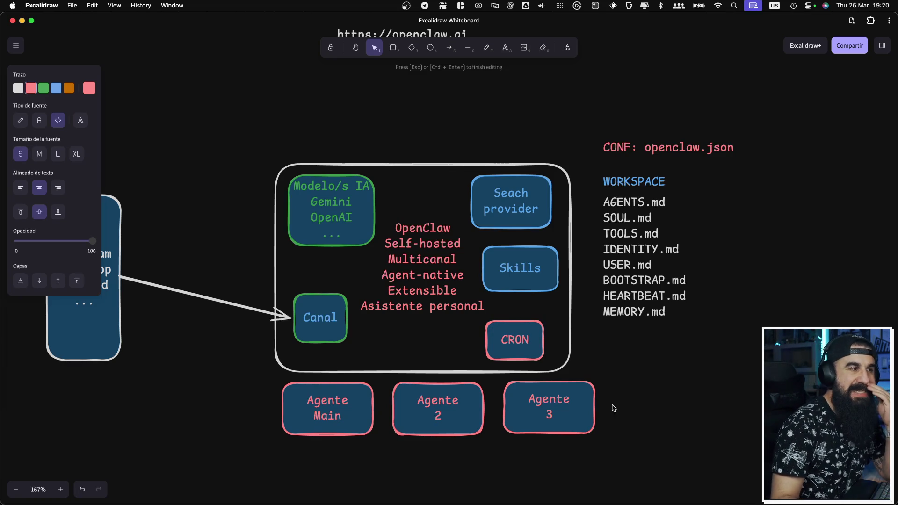
{"action": "left_click", "coordinate": [637, 391]}
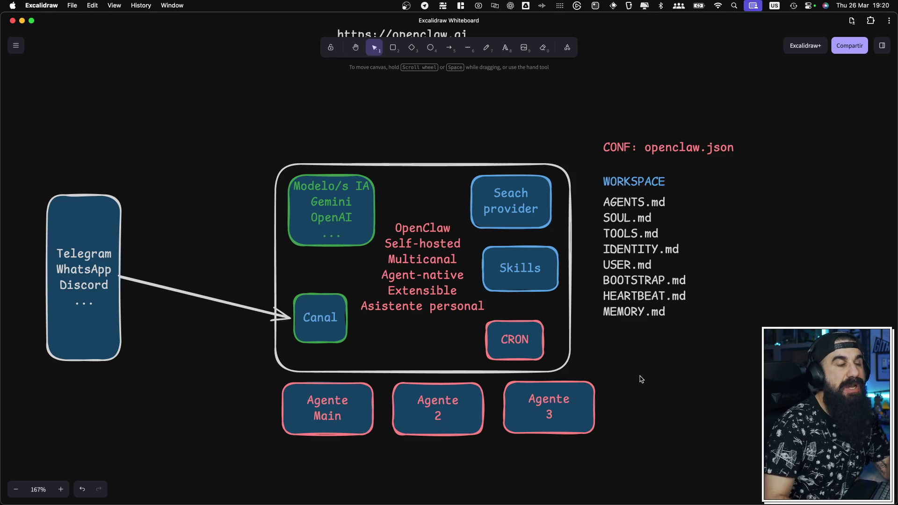
{"action": "scroll", "coordinate": [641, 376], "scroll_direction": "left", "scroll_amount": 2}
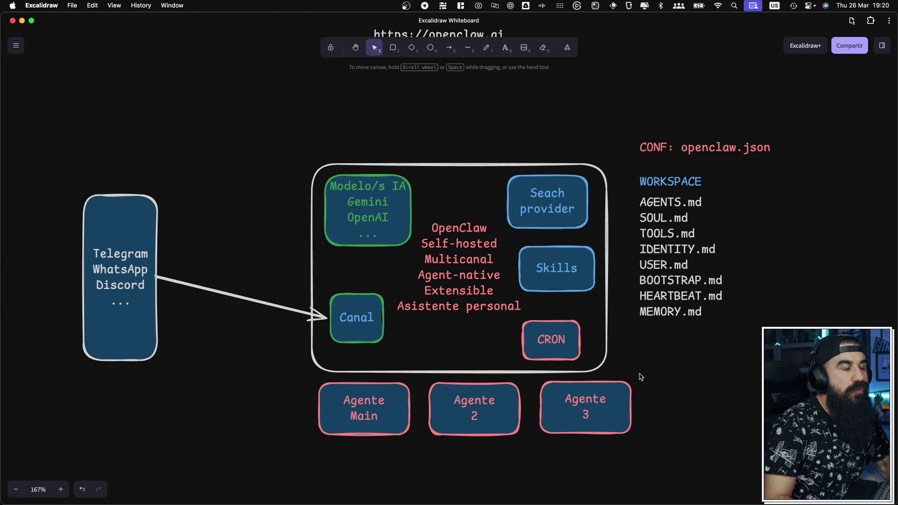
Step: In the Finder workspace folder, collapse skills and inspect the rules and PR_CRITERIA_HELLO_GIT.md files
{"action": "key", "text": "ctrl+Right"}
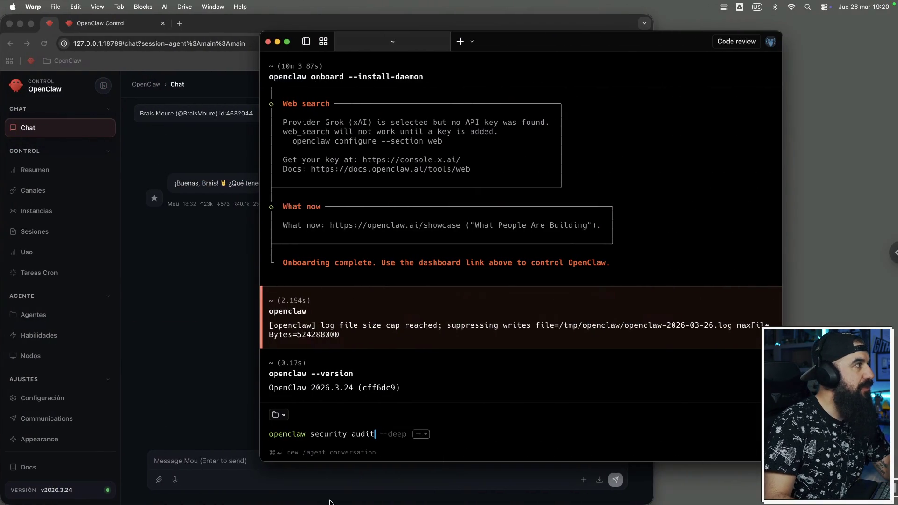
{"action": "mouse_move", "coordinate": [8, 107]}
{"action": "left_click", "coordinate": [22, 77]}
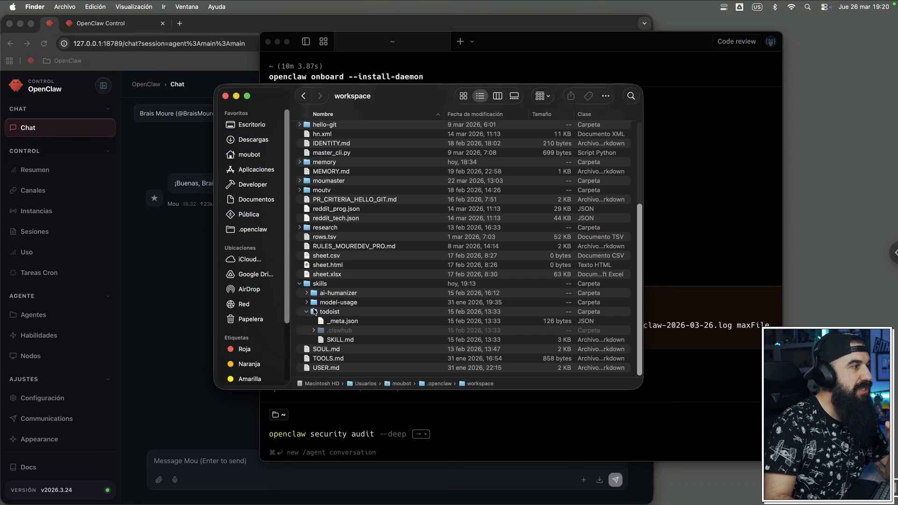
{"action": "left_click", "coordinate": [300, 283]}
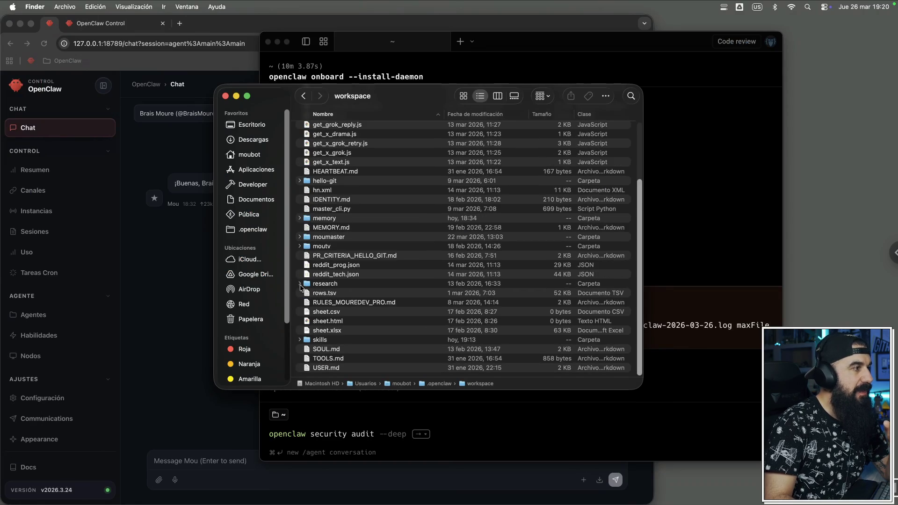
{"action": "left_click", "coordinate": [319, 303]}
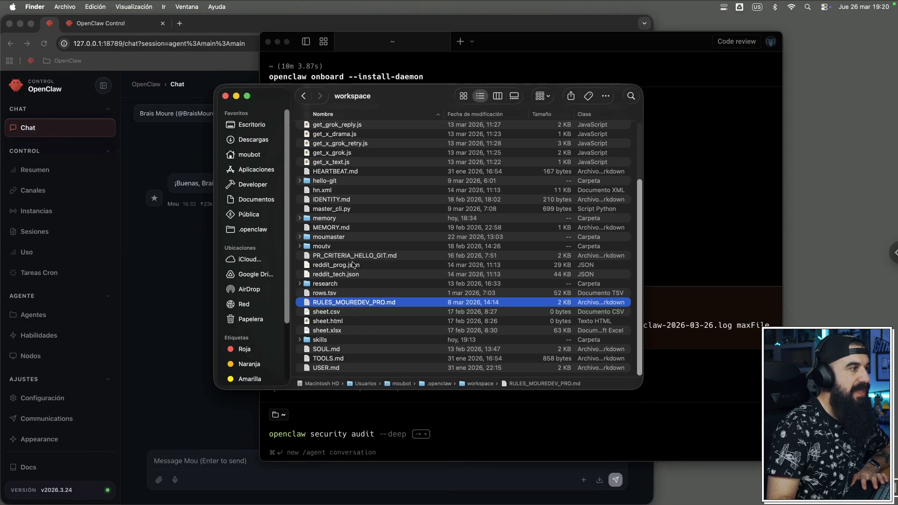
{"action": "left_click", "coordinate": [350, 256]}
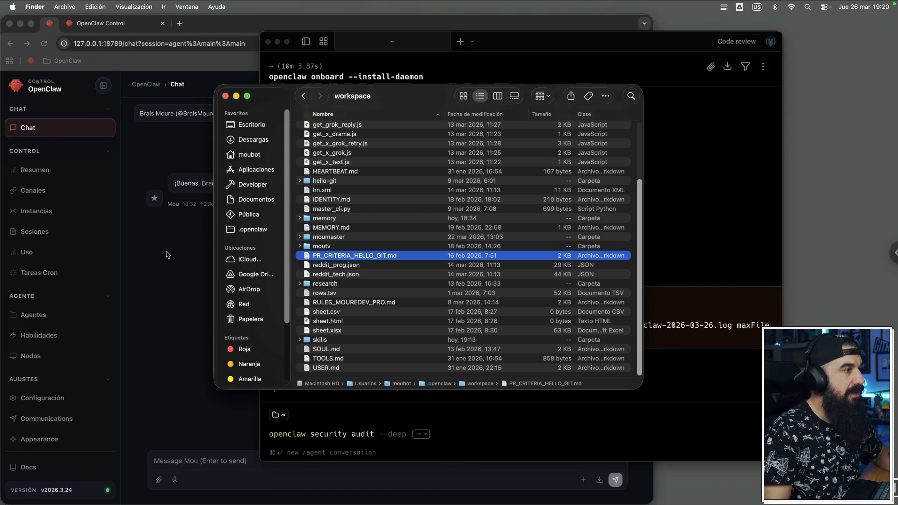
{"action": "left_click", "coordinate": [149, 238]}
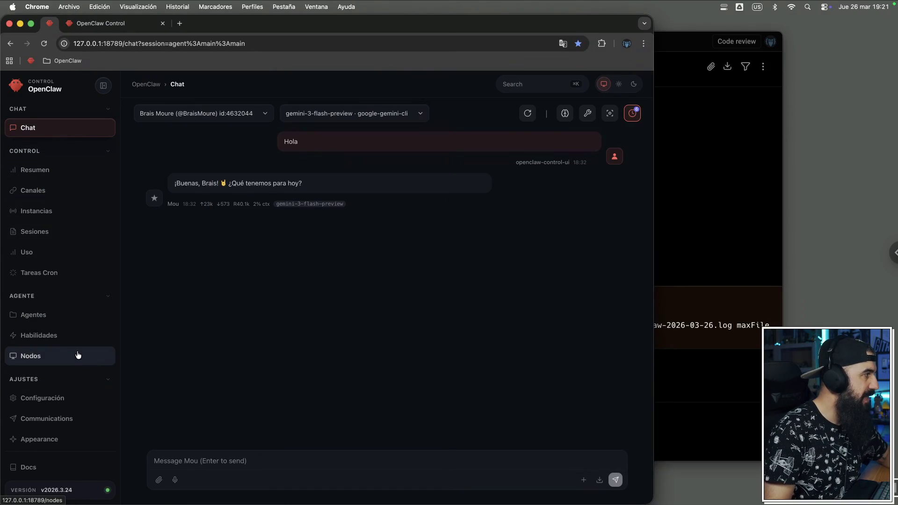
Step: Scroll through the Tareas Cron task list, including the hello-git PR review task
{"action": "left_click", "coordinate": [56, 275]}
{"action": "scroll", "coordinate": [314, 343], "scroll_direction": "down", "scroll_amount": 10}
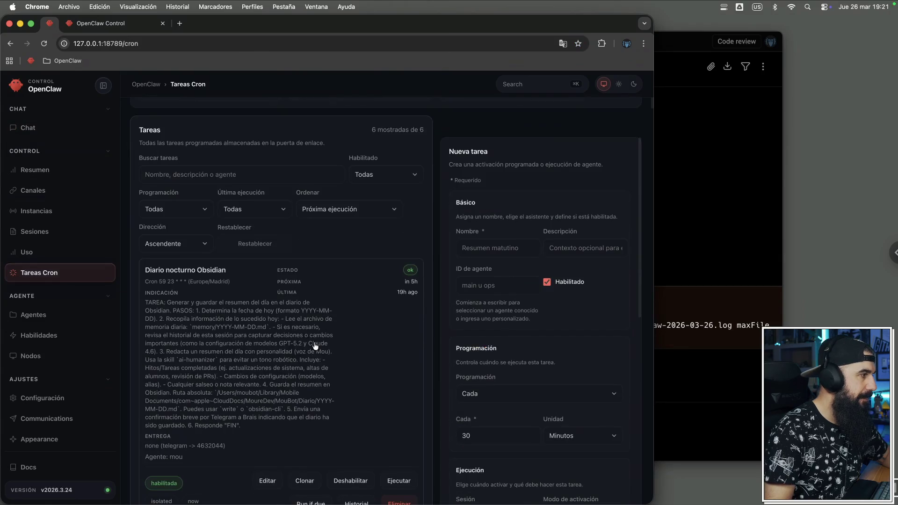
{"action": "scroll", "coordinate": [316, 346], "scroll_direction": "down", "scroll_amount": 3}
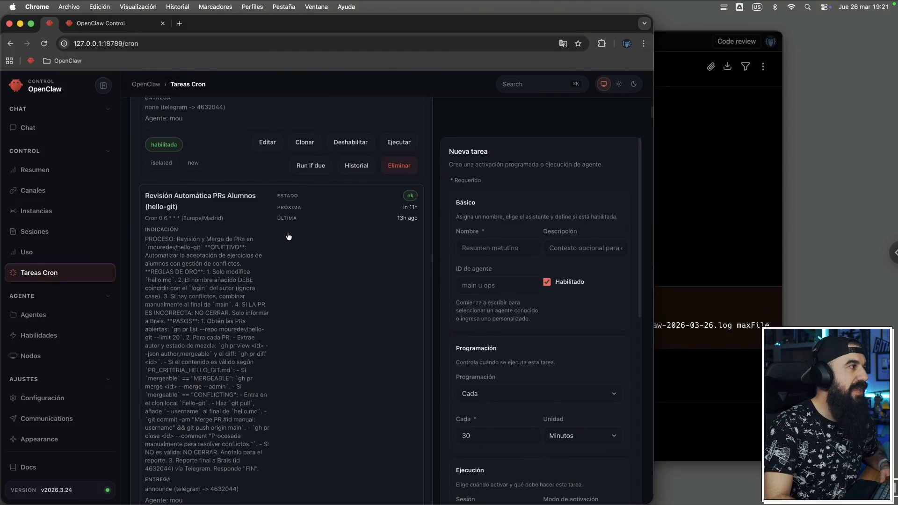
{"action": "key", "text": "ctrl+Left"}
{"action": "mouse_move", "coordinate": [442, 491]}
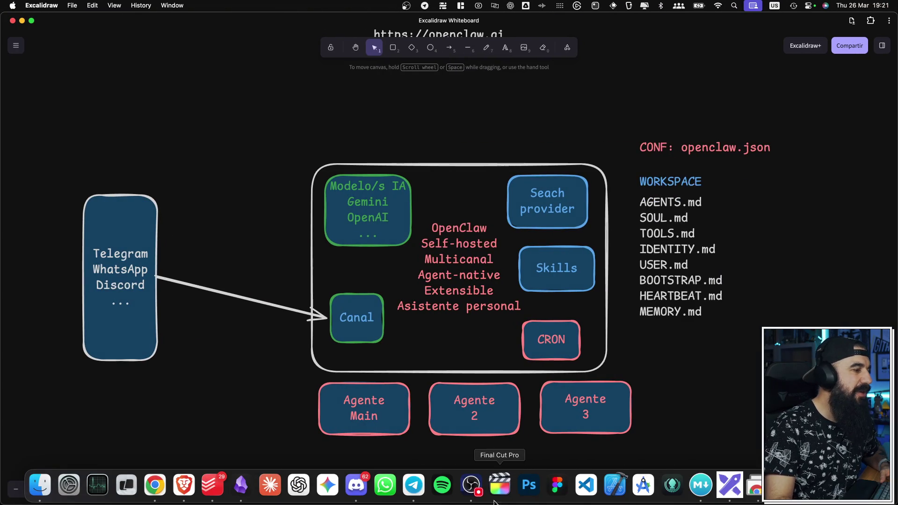
Step: Message the Telegram bot that the git cron must run at 7 a.m., not 6
{"action": "left_click", "coordinate": [410, 491]}
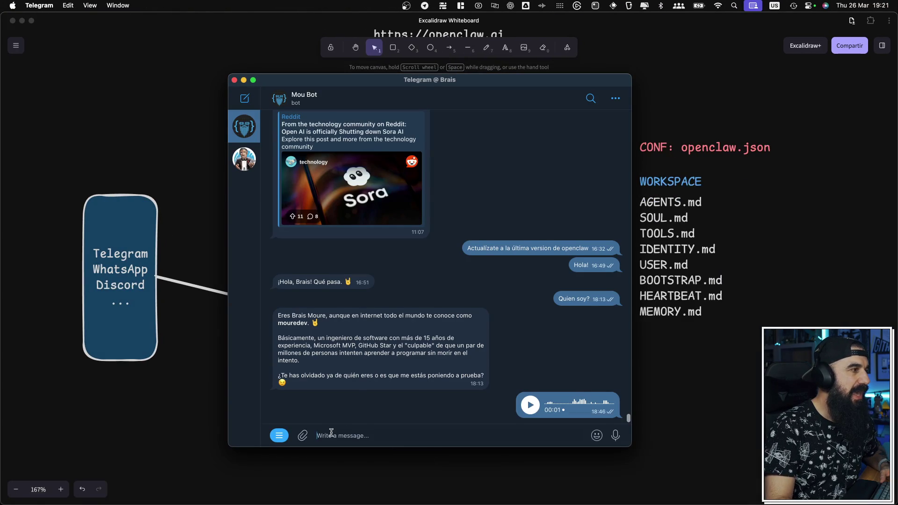
{"action": "scroll", "coordinate": [424, 323], "scroll_direction": "up", "scroll_amount": 1}
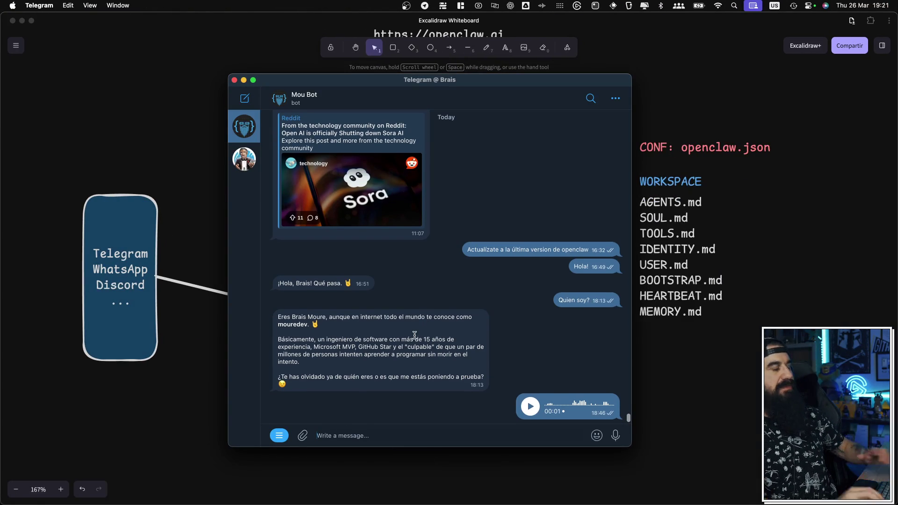
{"action": "type", "text": "La cron de git"}
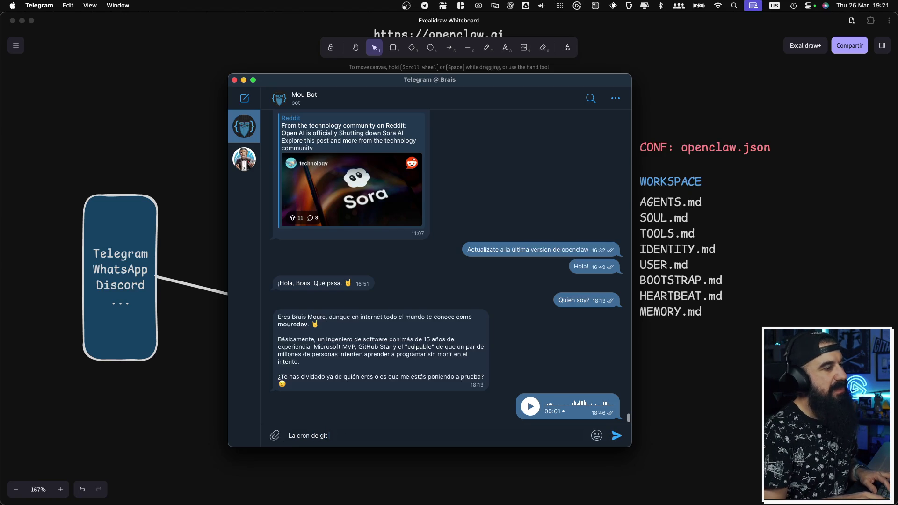
{"action": "type", "text": "iene que ejecutar a las 7 de la "}
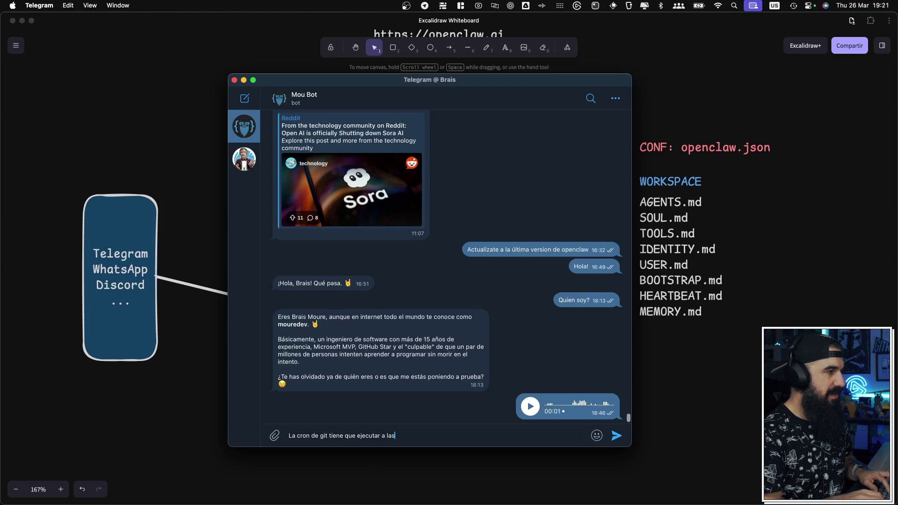
{"action": "type", "text": "mañana, no a las 6"}
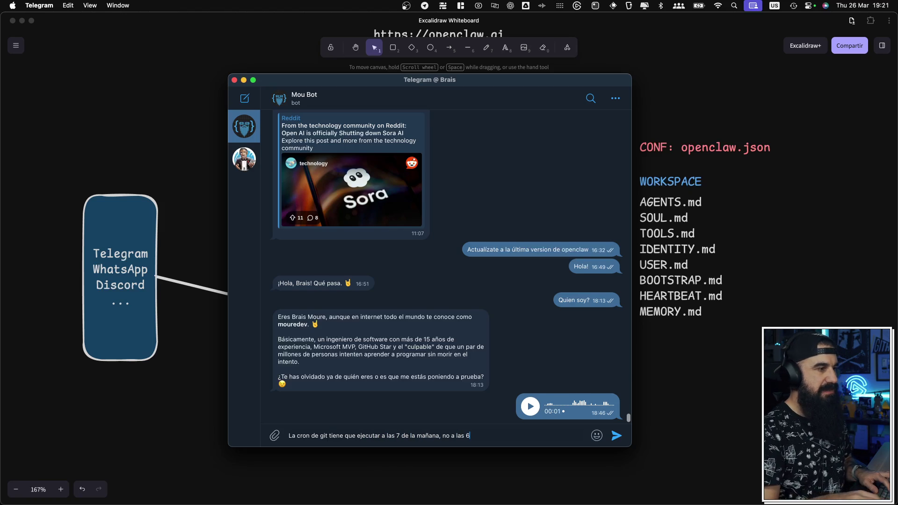
{"action": "key", "text": "Return"}
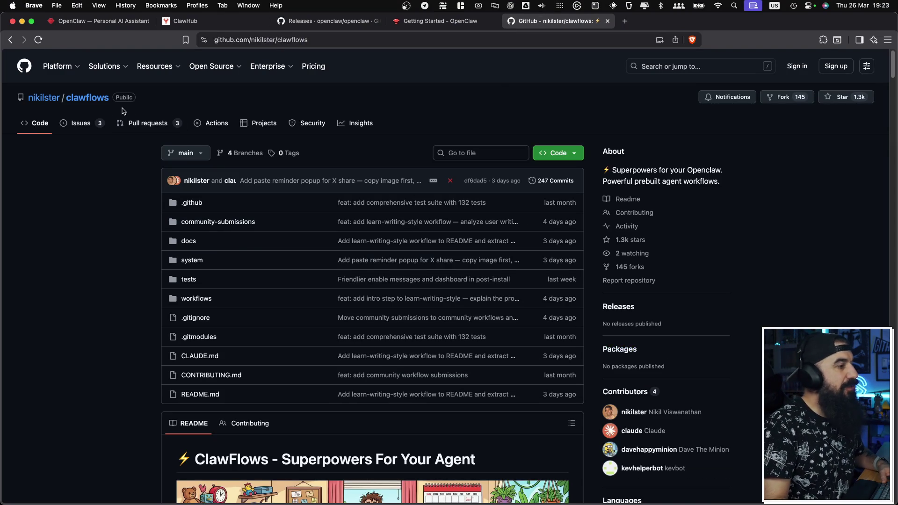
{"action": "scroll", "coordinate": [440, 262], "scroll_direction": "down", "scroll_amount": 5}
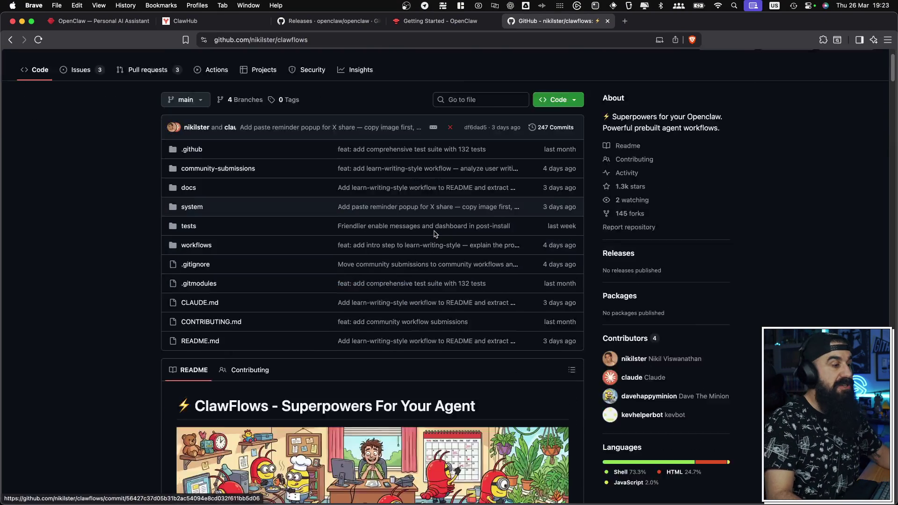
{"action": "scroll", "coordinate": [293, 234], "scroll_direction": "down", "scroll_amount": 7}
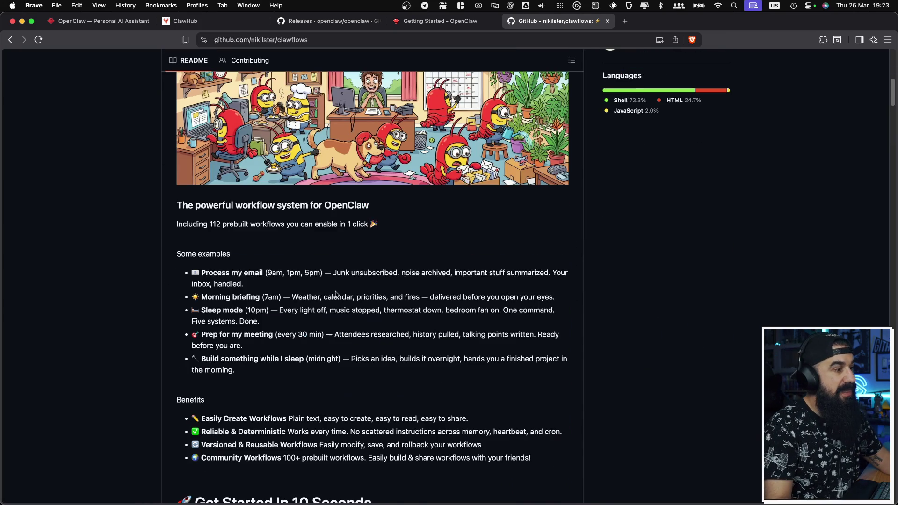
{"action": "scroll", "coordinate": [334, 293], "scroll_direction": "up", "scroll_amount": 15}
{"action": "scroll", "coordinate": [341, 280], "scroll_direction": "down", "scroll_amount": 7}
{"action": "scroll", "coordinate": [341, 280], "scroll_direction": "up", "scroll_amount": 1}
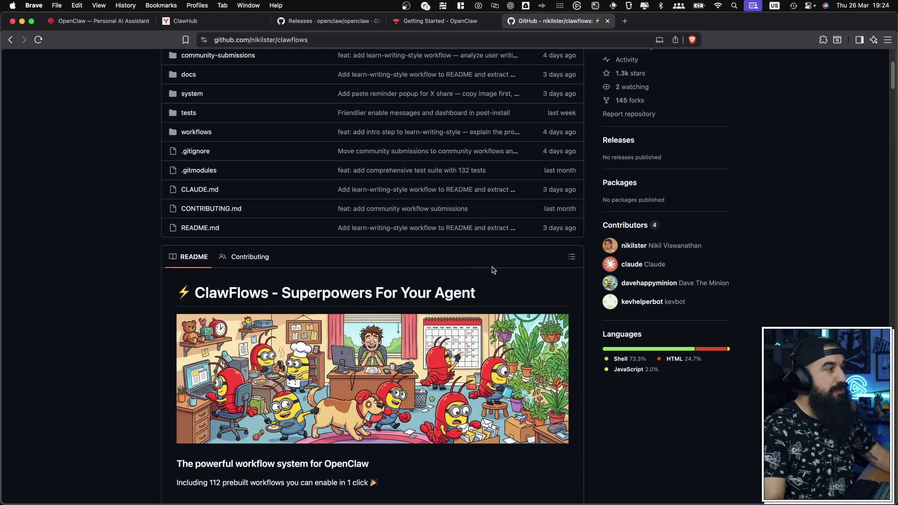
{"action": "scroll", "coordinate": [492, 271], "scroll_direction": "down", "scroll_amount": 15}
{"action": "scroll", "coordinate": [496, 280], "scroll_direction": "down", "scroll_amount": 5}
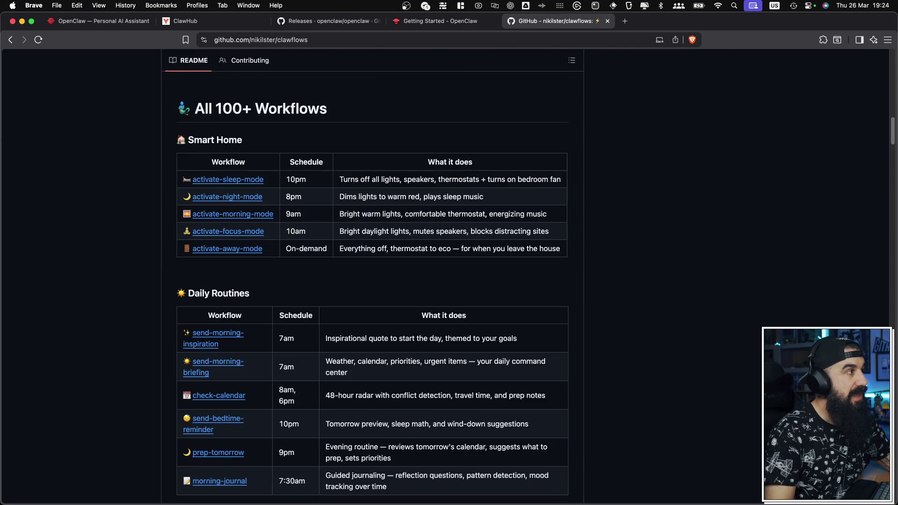
{"action": "scroll", "coordinate": [201, 98], "scroll_direction": "down", "scroll_amount": 1}
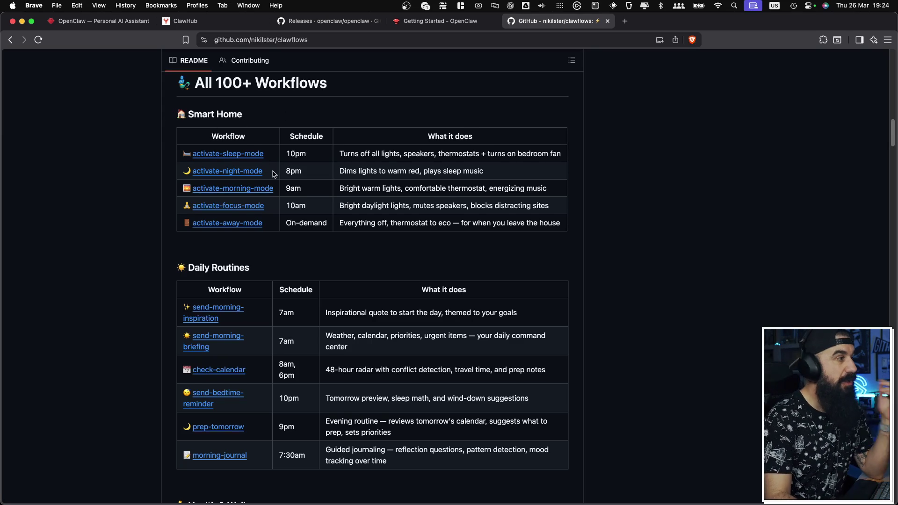
{"action": "scroll", "coordinate": [274, 187], "scroll_direction": "down", "scroll_amount": 5}
{"action": "scroll", "coordinate": [275, 208], "scroll_direction": "down", "scroll_amount": 13}
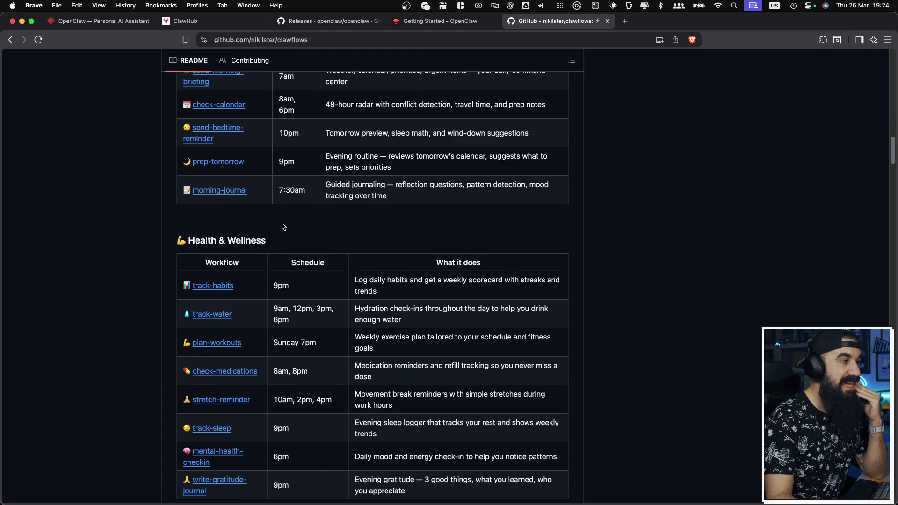
{"action": "scroll", "coordinate": [290, 239], "scroll_direction": "down", "scroll_amount": 13}
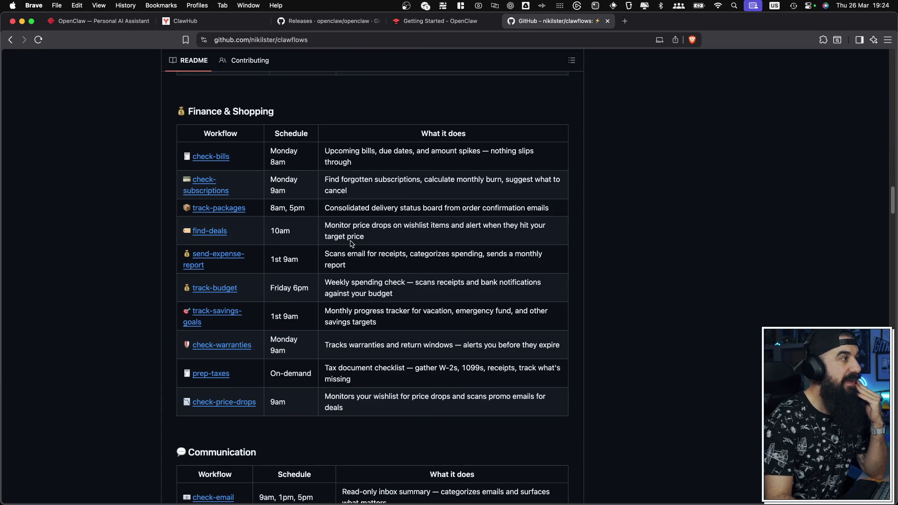
{"action": "scroll", "coordinate": [405, 173], "scroll_direction": "down", "scroll_amount": 10}
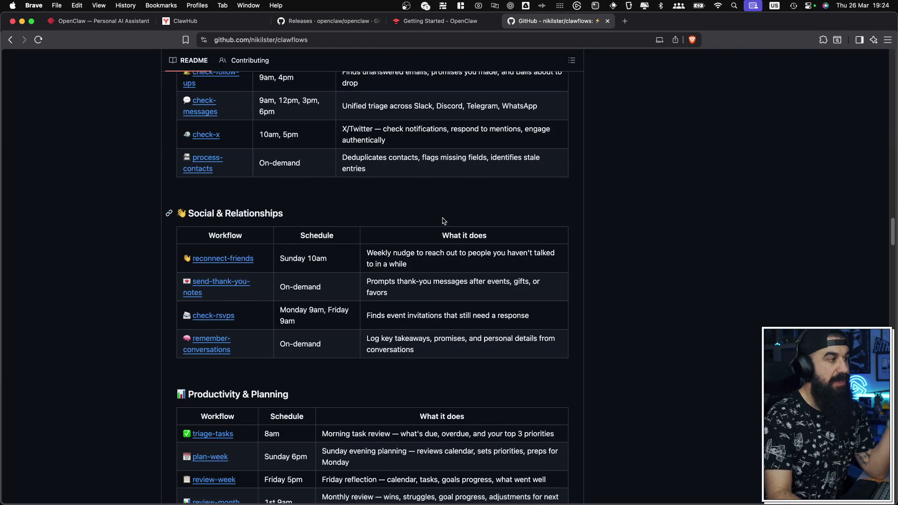
{"action": "scroll", "coordinate": [372, 240], "scroll_direction": "down", "scroll_amount": 10}
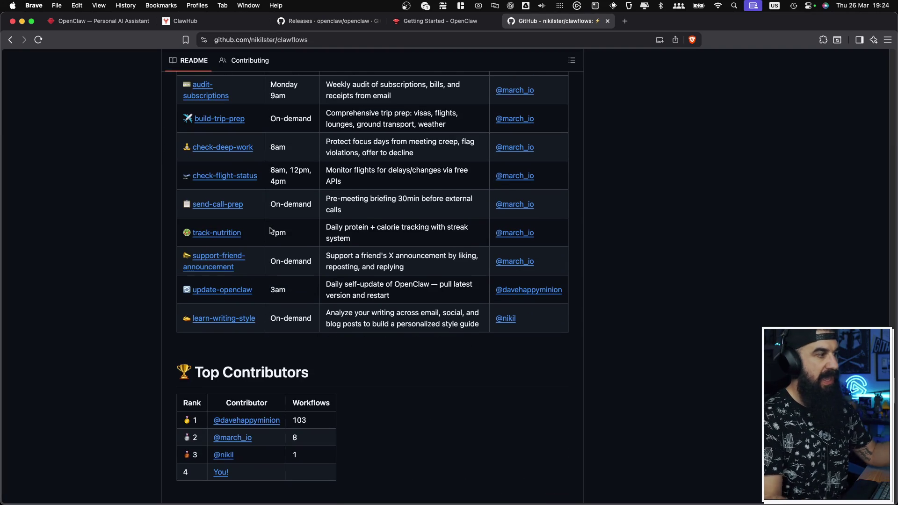
{"action": "scroll", "coordinate": [270, 230], "scroll_direction": "up", "scroll_amount": 20}
{"action": "scroll", "coordinate": [270, 229], "scroll_direction": "up", "scroll_amount": 20}
{"action": "scroll", "coordinate": [270, 231], "scroll_direction": "up", "scroll_amount": 20}
{"action": "scroll", "coordinate": [269, 230], "scroll_direction": "up", "scroll_amount": 20}
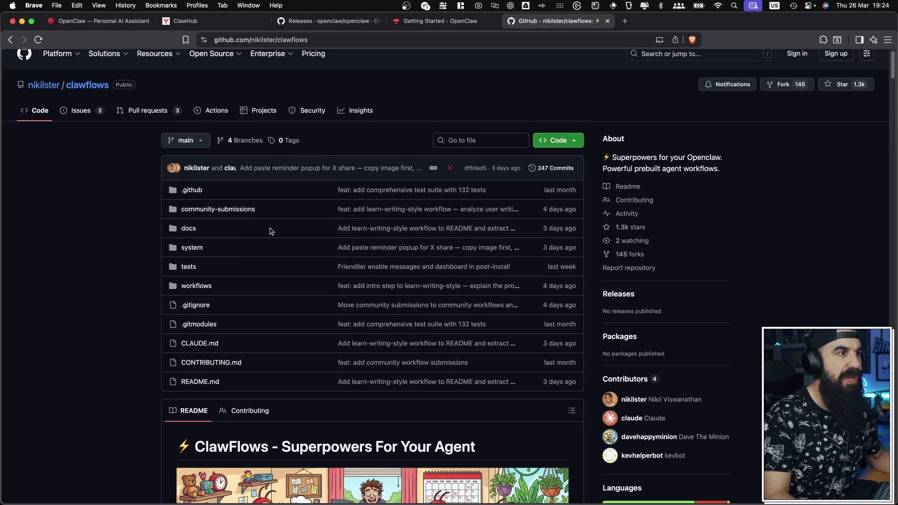
{"action": "scroll", "coordinate": [269, 231], "scroll_direction": "up", "scroll_amount": 1}
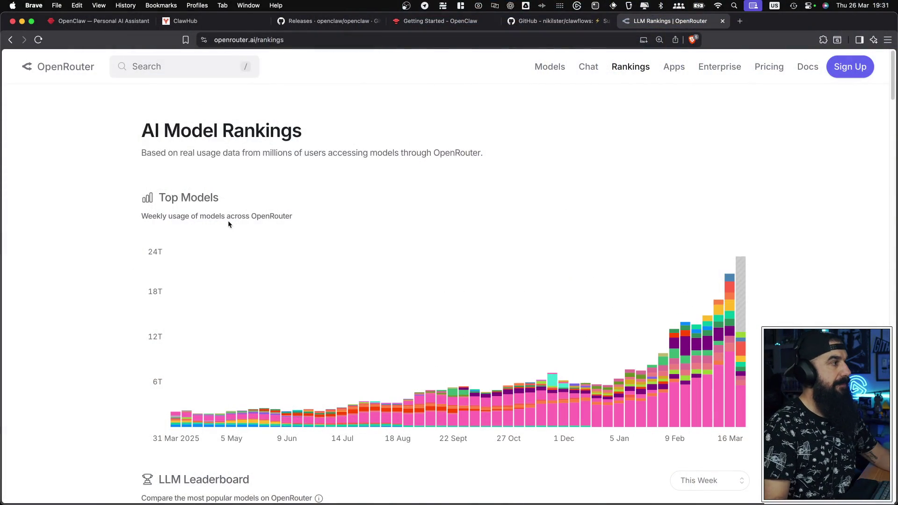
Step: Scroll through OpenRouter's LLM rankings to compare the top models' market share and token counts
{"action": "scroll", "coordinate": [310, 173], "scroll_direction": "down", "scroll_amount": 6}
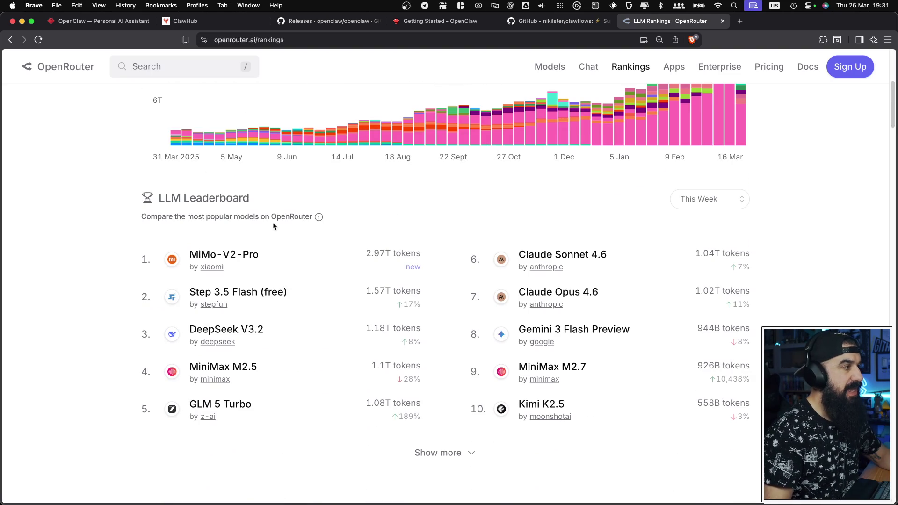
{"action": "scroll", "coordinate": [414, 276], "scroll_direction": "up", "scroll_amount": 1}
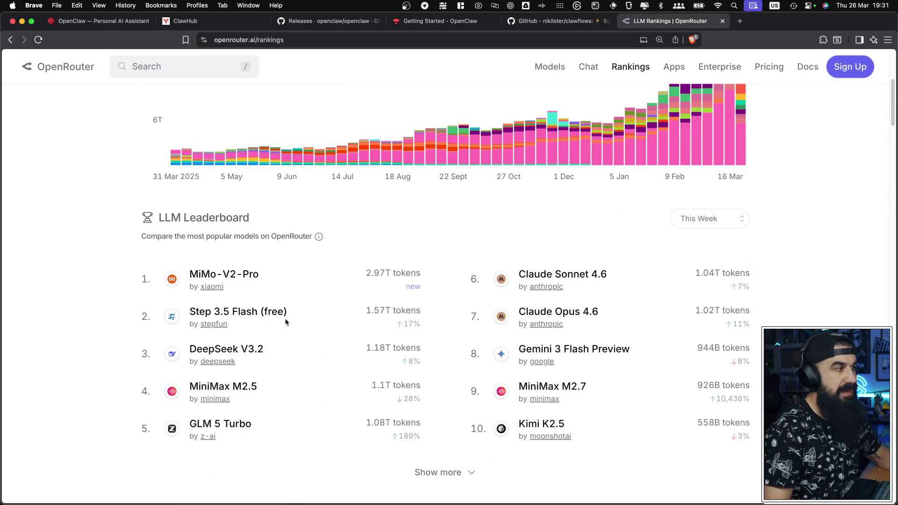
{"action": "scroll", "coordinate": [528, 279], "scroll_direction": "down", "scroll_amount": 15}
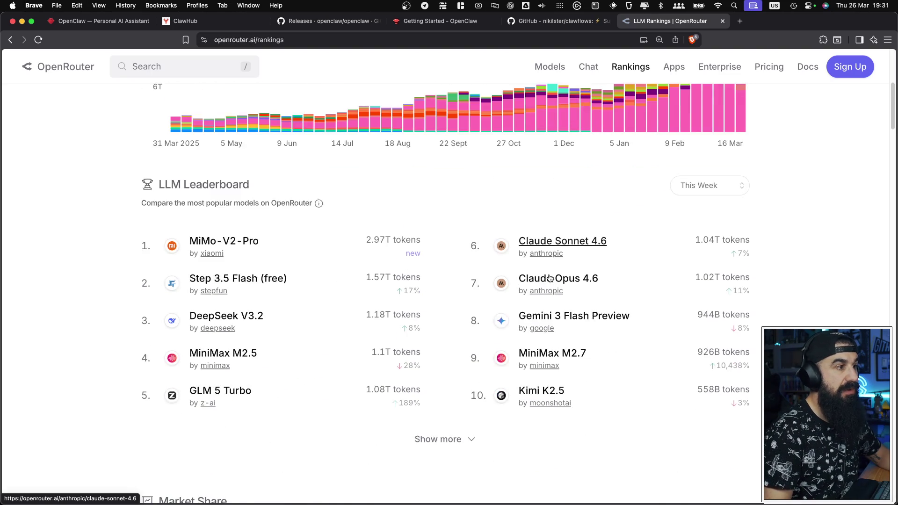
{"action": "scroll", "coordinate": [415, 284], "scroll_direction": "down", "scroll_amount": 10}
{"action": "scroll", "coordinate": [289, 304], "scroll_direction": "down", "scroll_amount": 6}
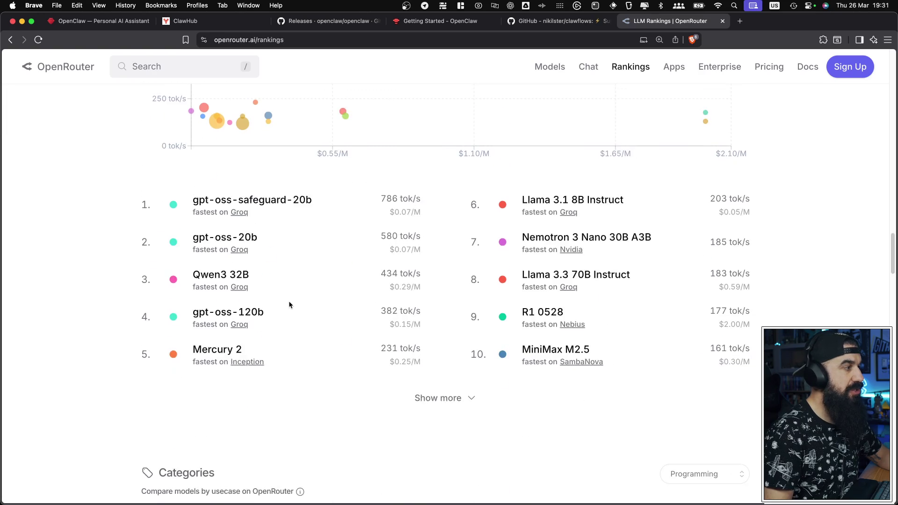
{"action": "scroll", "coordinate": [260, 206], "scroll_direction": "up", "scroll_amount": 5}
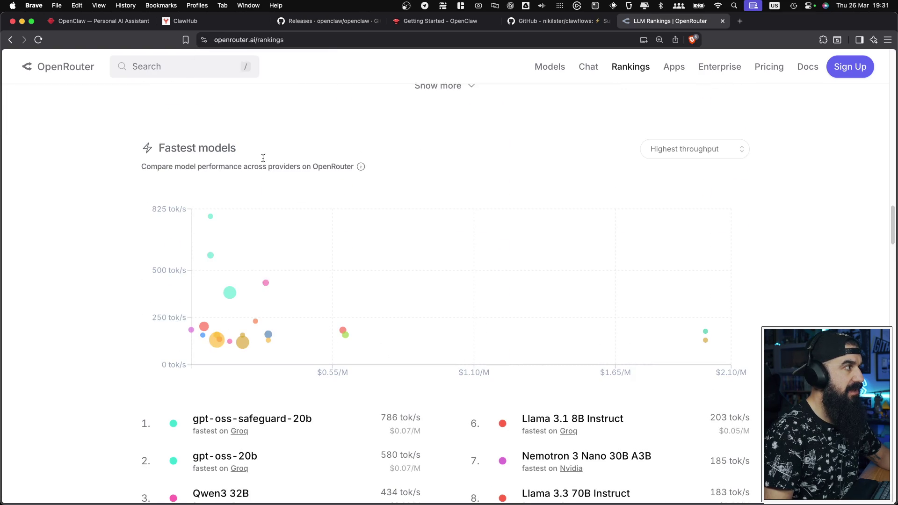
{"action": "scroll", "coordinate": [303, 357], "scroll_direction": "down", "scroll_amount": 3}
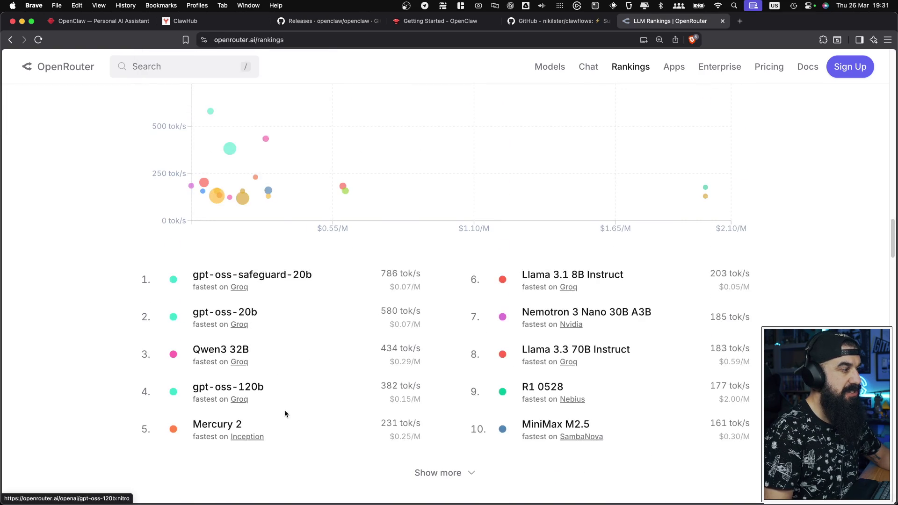
{"action": "scroll", "coordinate": [463, 355], "scroll_direction": "down", "scroll_amount": 11}
{"action": "scroll", "coordinate": [466, 355], "scroll_direction": "down", "scroll_amount": 3}
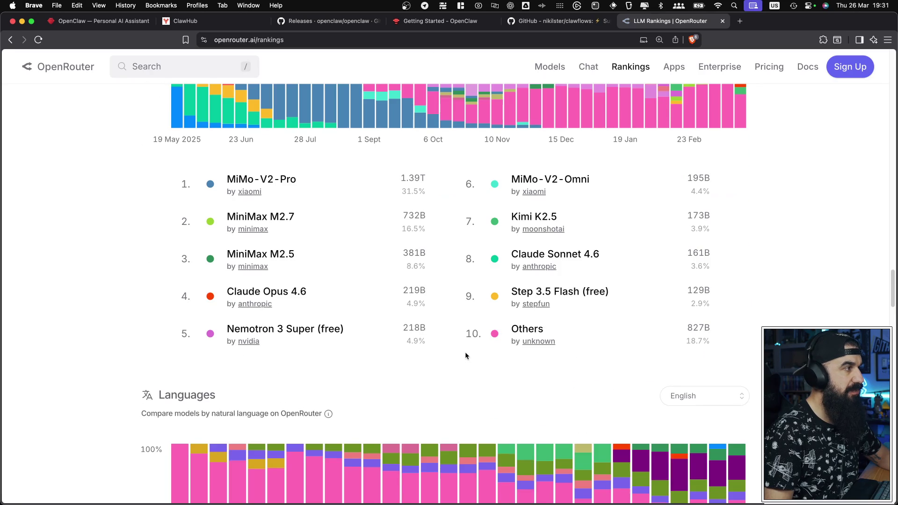
{"action": "scroll", "coordinate": [441, 383], "scroll_direction": "down", "scroll_amount": 12}
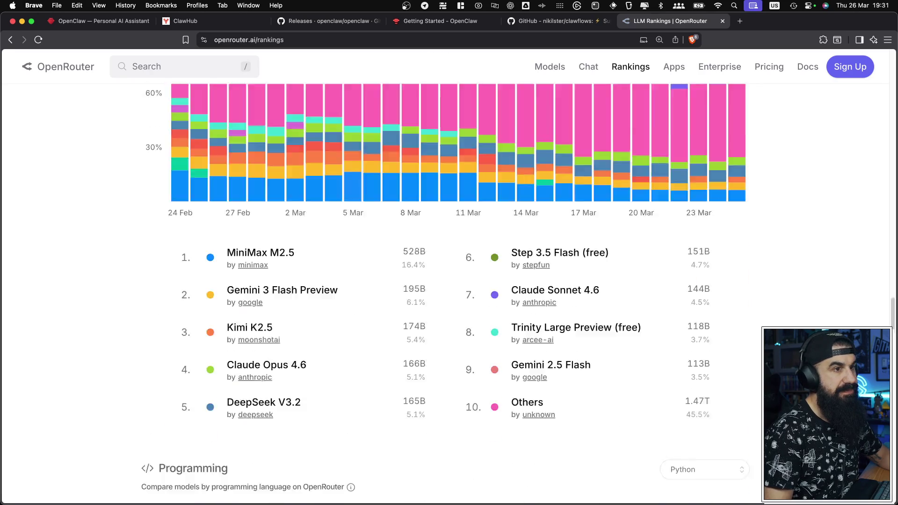
{"action": "scroll", "coordinate": [441, 383], "scroll_direction": "down", "scroll_amount": 4}
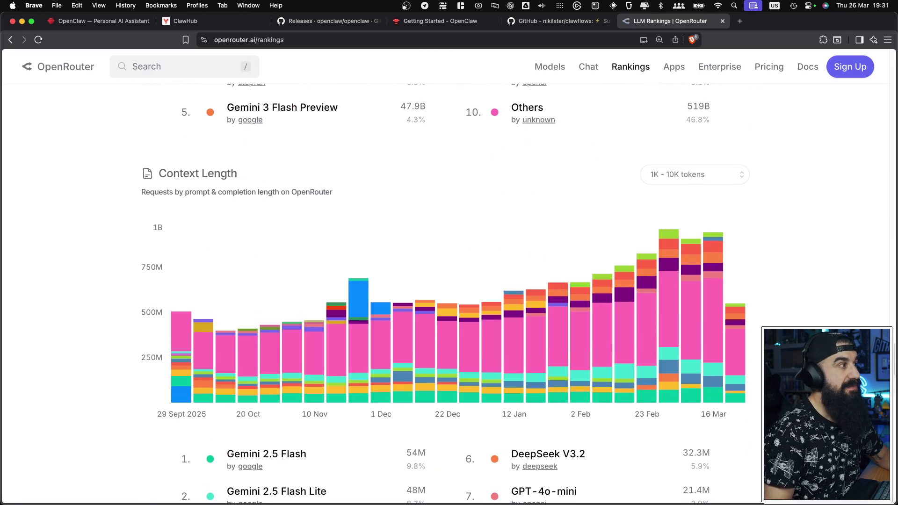
{"action": "scroll", "coordinate": [441, 384], "scroll_direction": "down", "scroll_amount": 16}
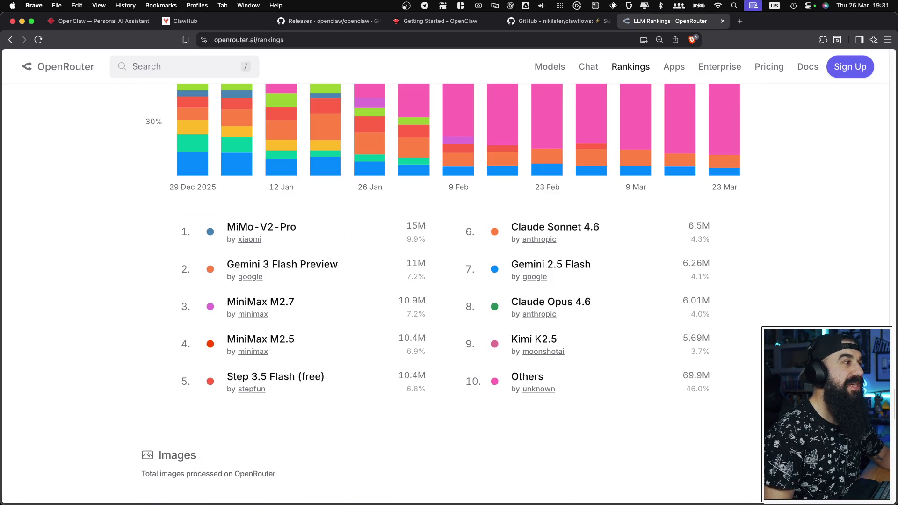
{"action": "scroll", "coordinate": [442, 384], "scroll_direction": "down", "scroll_amount": 15}
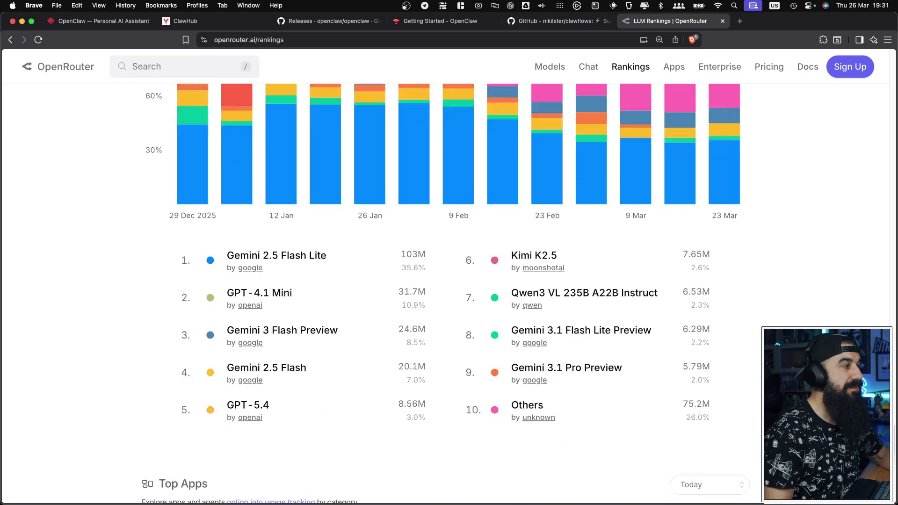
{"action": "scroll", "coordinate": [441, 383], "scroll_direction": "down", "scroll_amount": 8}
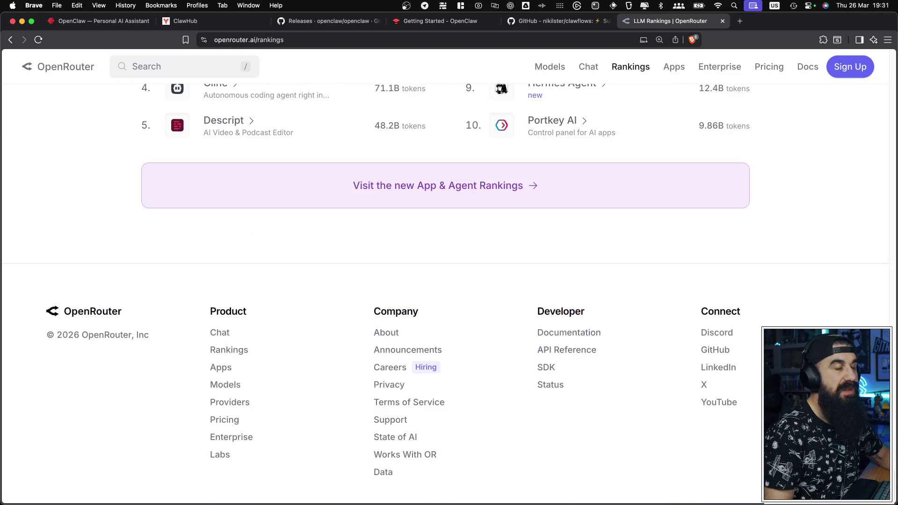
{"action": "scroll", "coordinate": [441, 384], "scroll_direction": "up", "scroll_amount": 20}
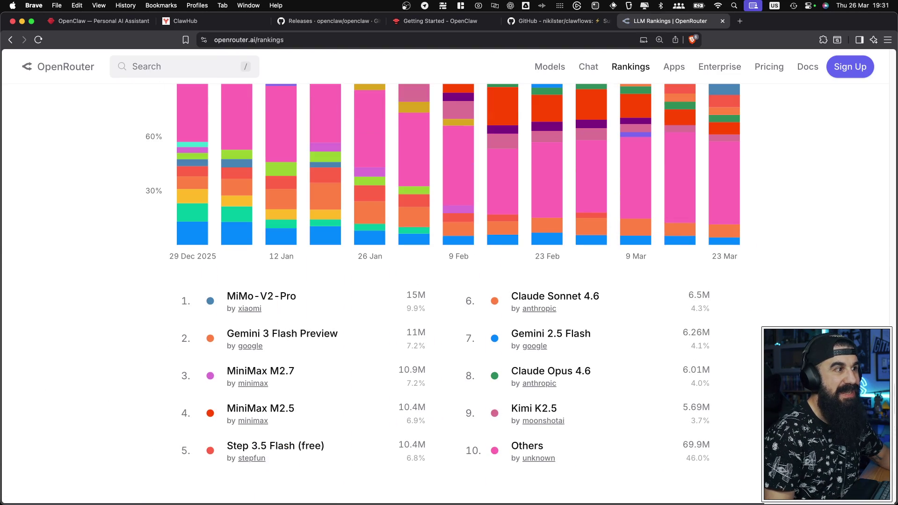
{"action": "scroll", "coordinate": [441, 384], "scroll_direction": "up", "scroll_amount": 3}
{"action": "scroll", "coordinate": [441, 383], "scroll_direction": "down", "scroll_amount": 4}
{"action": "scroll", "coordinate": [441, 383], "scroll_direction": "up", "scroll_amount": 10}
{"action": "scroll", "coordinate": [441, 383], "scroll_direction": "up", "scroll_amount": 6}
{"action": "scroll", "coordinate": [441, 384], "scroll_direction": "down", "scroll_amount": 7}
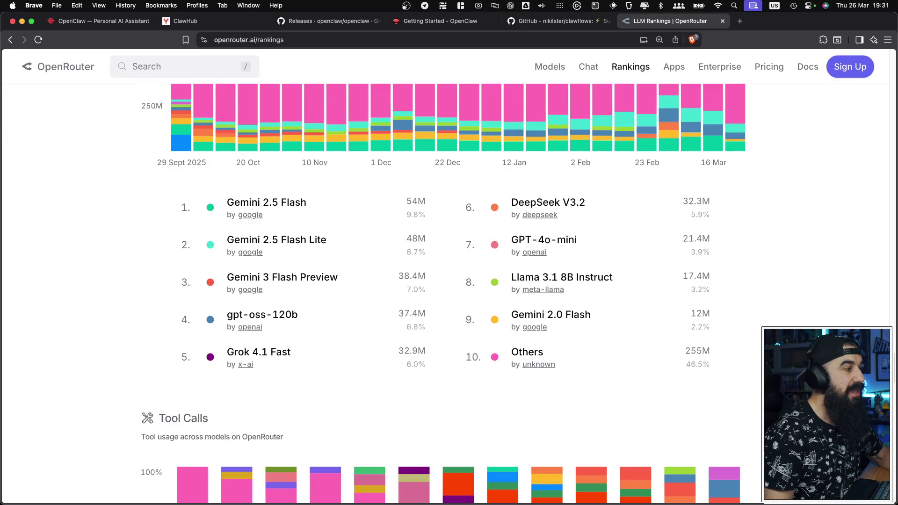
{"action": "scroll", "coordinate": [441, 383], "scroll_direction": "up", "scroll_amount": 8}
{"action": "scroll", "coordinate": [441, 384], "scroll_direction": "up", "scroll_amount": 5}
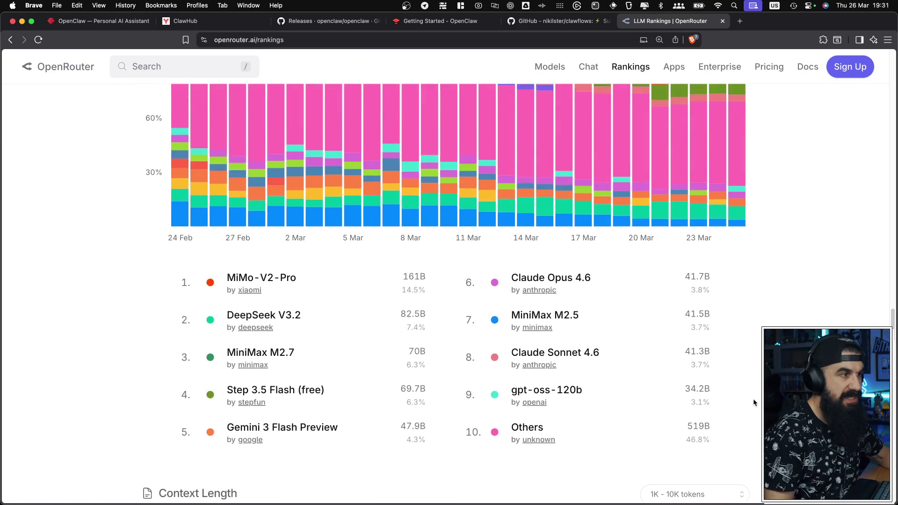
{"action": "scroll", "coordinate": [753, 400], "scroll_direction": "down", "scroll_amount": 16}
{"action": "scroll", "coordinate": [753, 400], "scroll_direction": "up", "scroll_amount": 4}
{"action": "scroll", "coordinate": [752, 400], "scroll_direction": "up", "scroll_amount": 2}
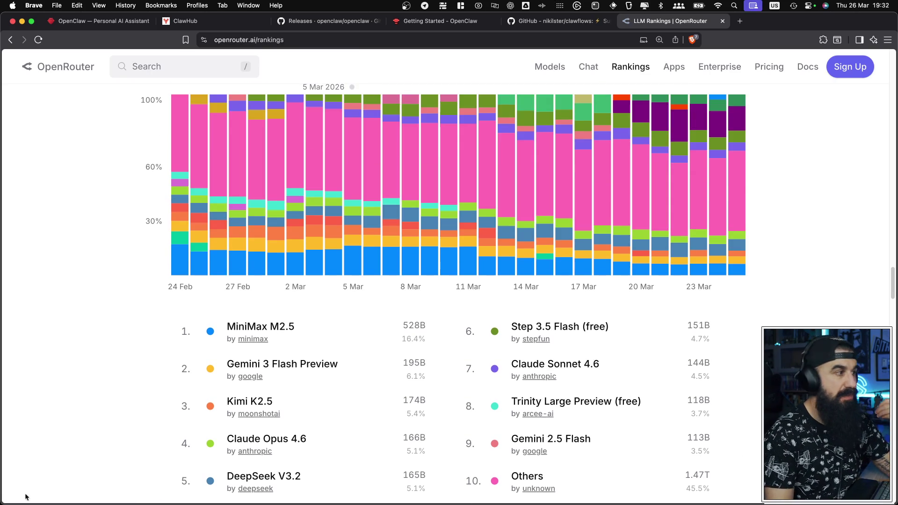
{"action": "scroll", "coordinate": [282, 277], "scroll_direction": "down", "scroll_amount": 15}
Step: Scroll through OpenRouter's Programming category rankings chart
{"action": "scroll", "coordinate": [271, 248], "scroll_direction": "up", "scroll_amount": 4}
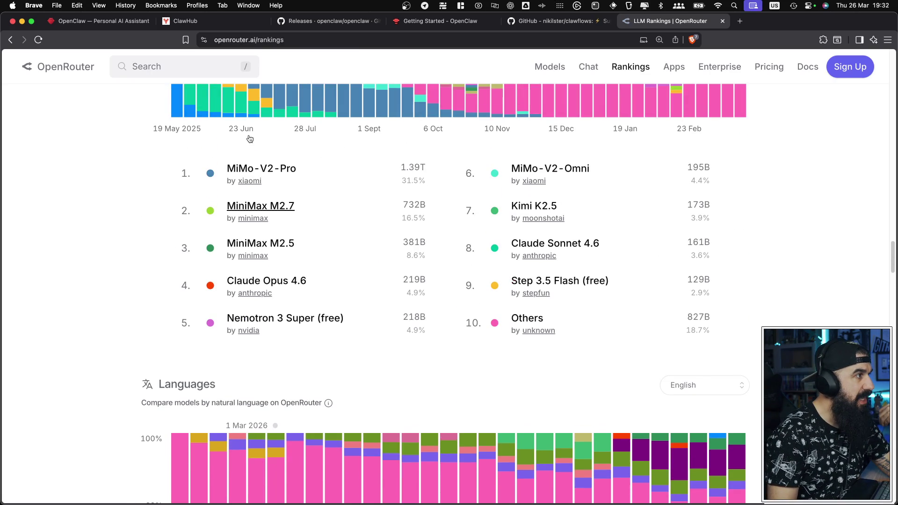
{"action": "scroll", "coordinate": [371, 296], "scroll_direction": "up", "scroll_amount": 10}
{"action": "scroll", "coordinate": [537, 338], "scroll_direction": "down", "scroll_amount": 6}
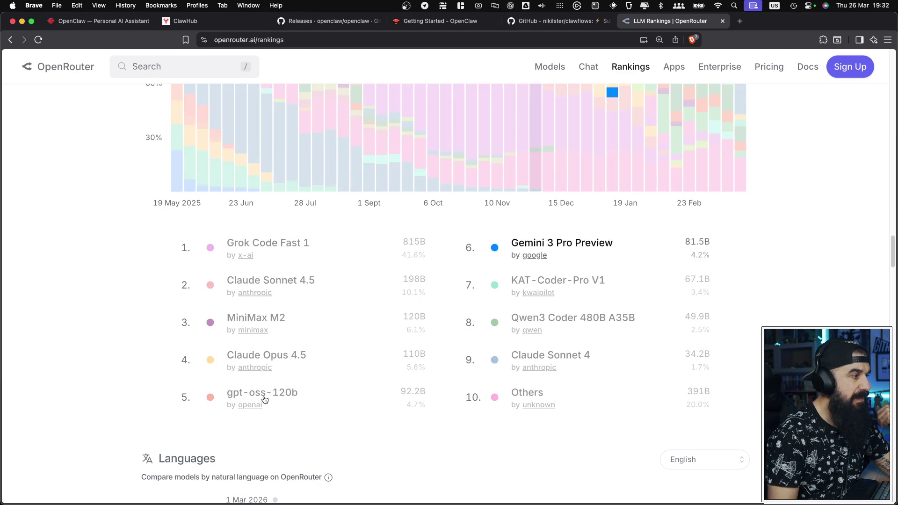
{"action": "scroll", "coordinate": [359, 419], "scroll_direction": "up", "scroll_amount": 3}
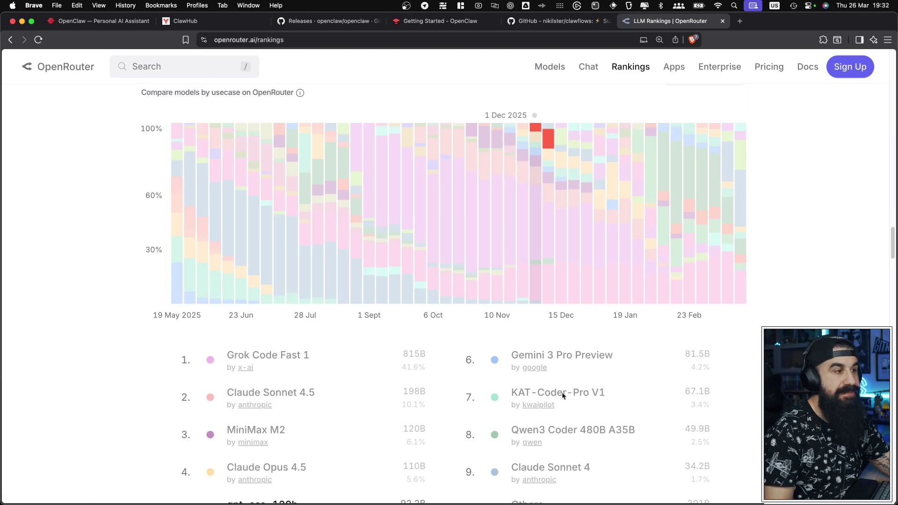
{"action": "scroll", "coordinate": [562, 408], "scroll_direction": "down", "scroll_amount": 1}
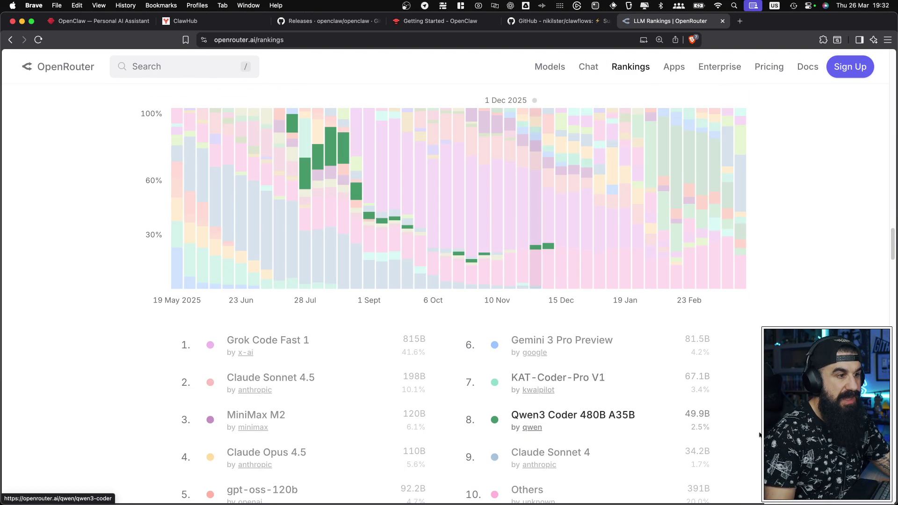
{"action": "scroll", "coordinate": [562, 417], "scroll_direction": "down", "scroll_amount": 2}
{"action": "scroll", "coordinate": [561, 417], "scroll_direction": "up", "scroll_amount": 20}
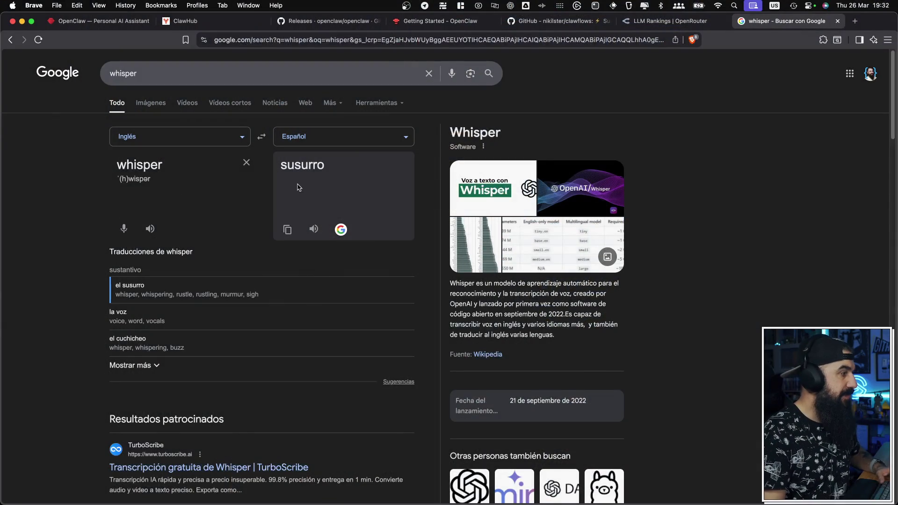
Step: Refine the Google query to 'whisper model' and open the openai/whisper GitHub repository result
{"action": "left_click", "coordinate": [218, 75]}
{"action": "type", "text": "model"}
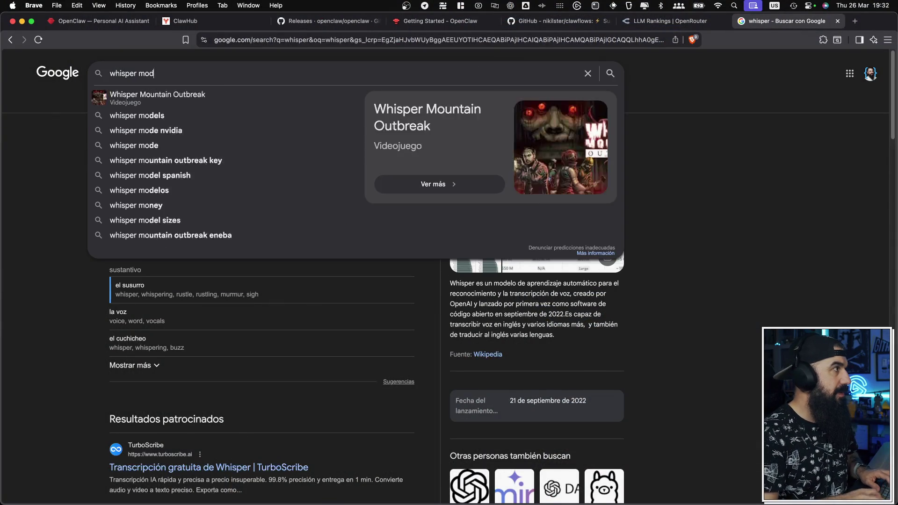
{"action": "key", "text": "Return"}
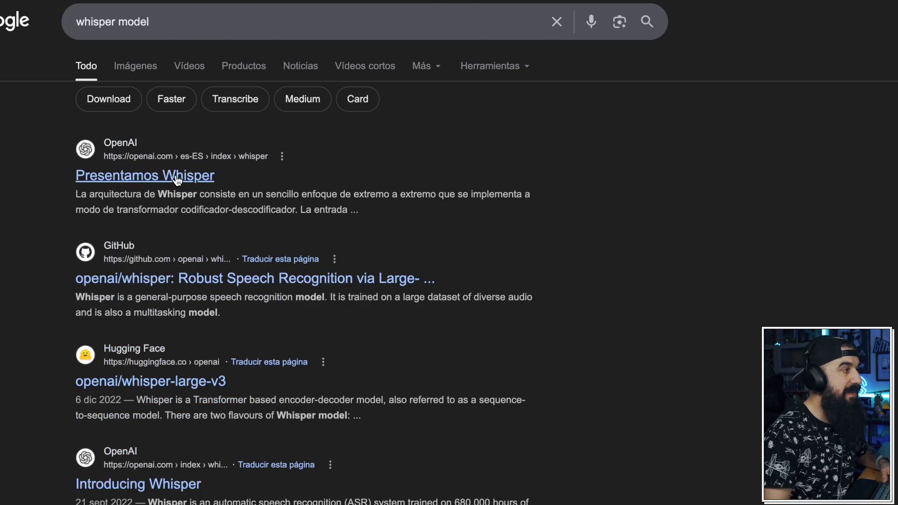
{"action": "scroll", "coordinate": [217, 262], "scroll_direction": "down", "scroll_amount": 10}
{"action": "left_click", "coordinate": [224, 244]}
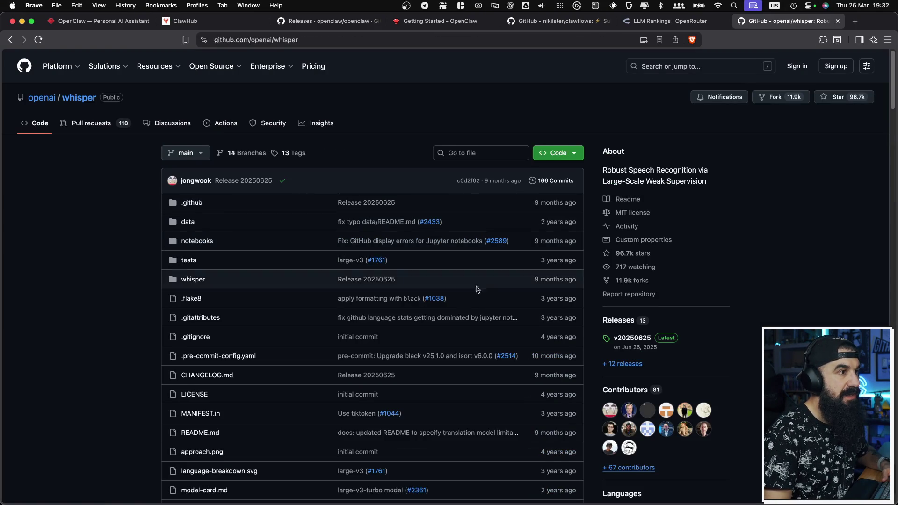
Step: Review the whisper README's six model sizes table, then return to the openclaw.ai homepage tab
{"action": "scroll", "coordinate": [501, 263], "scroll_direction": "down", "scroll_amount": 15}
{"action": "scroll", "coordinate": [590, 342], "scroll_direction": "down", "scroll_amount": 20}
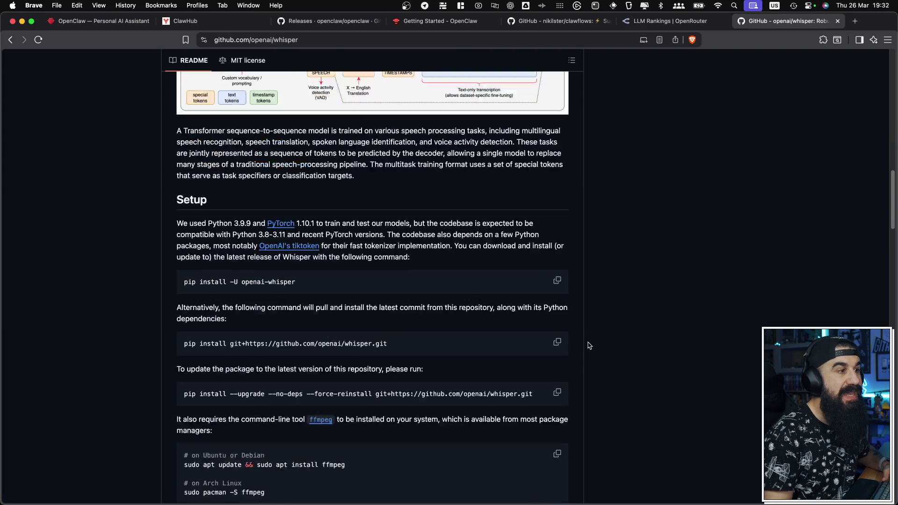
{"action": "scroll", "coordinate": [587, 346], "scroll_direction": "up", "scroll_amount": 5}
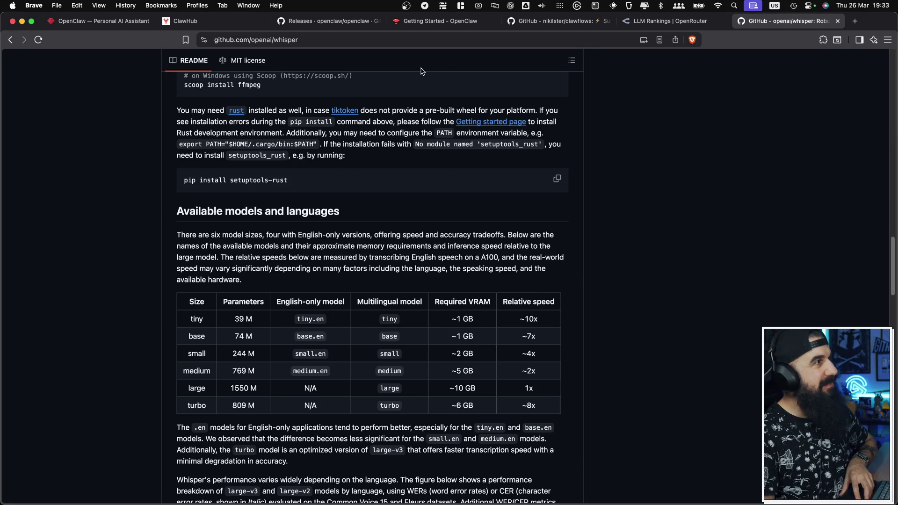
{"action": "left_click", "coordinate": [120, 23]}
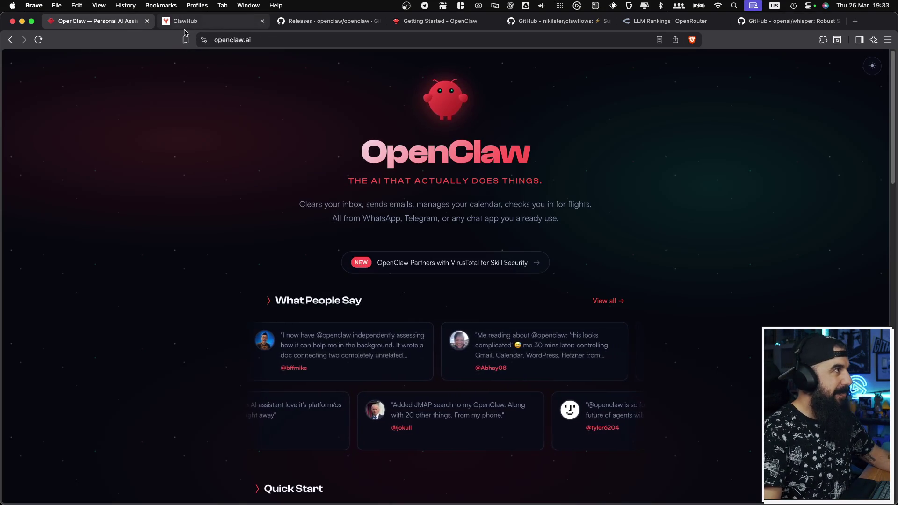
Step: Close the ClawHub and OpenClaw Releases tabs, returning to the first OpenClaw homepage tab
{"action": "left_click", "coordinate": [182, 27]}
{"action": "left_click", "coordinate": [262, 21]}
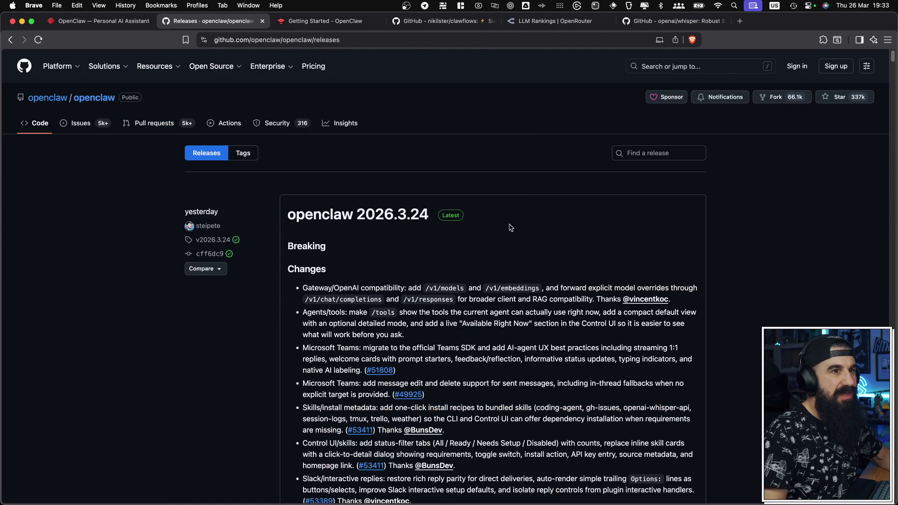
{"action": "left_click", "coordinate": [262, 21]}
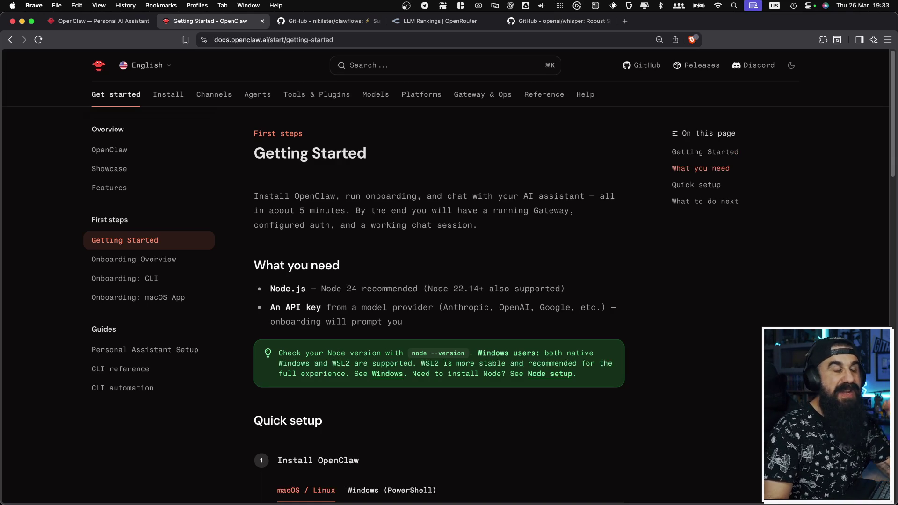
{"action": "left_click", "coordinate": [124, 26]}
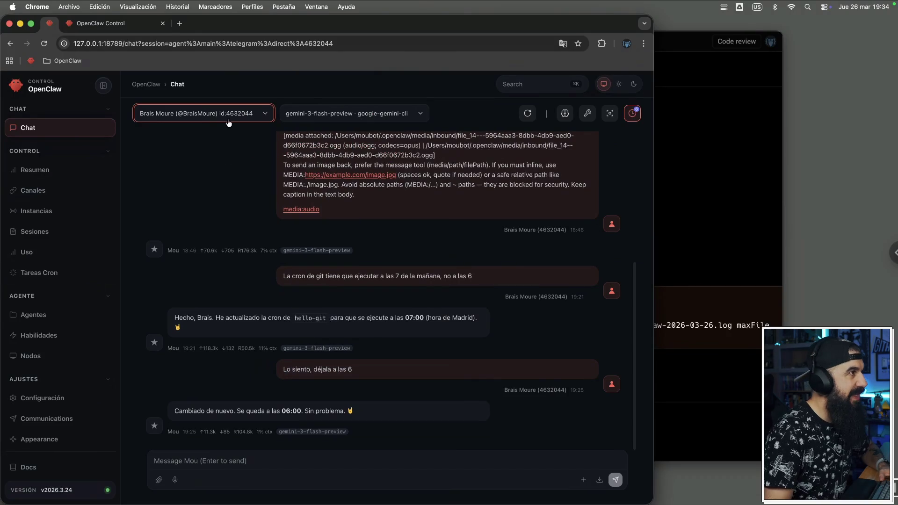
Step: Open the Chat page's session selector to list the Mou and MouTV agents' sessions
{"action": "left_click", "coordinate": [228, 120]}
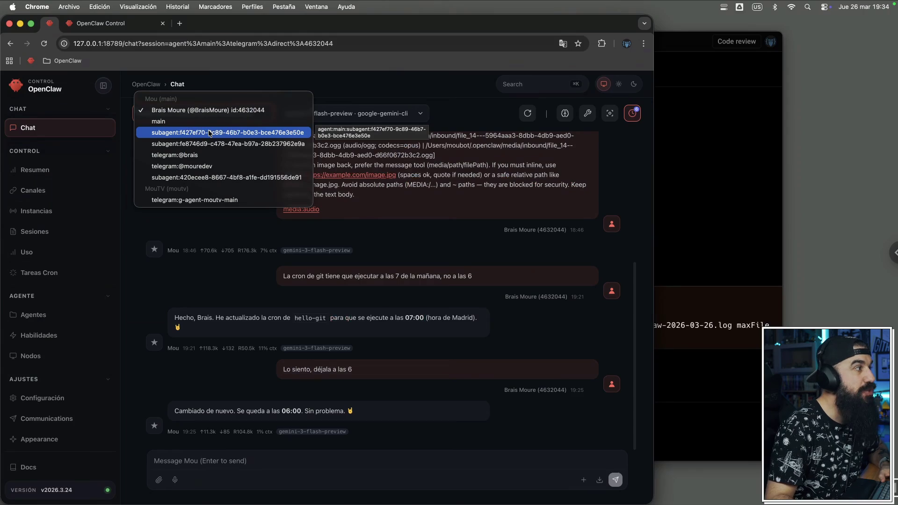
Step: Browse the session list, staying on the Telegram direct chat, then check CodexBar's Gemini usage quotas
{"action": "left_click", "coordinate": [457, 235]}
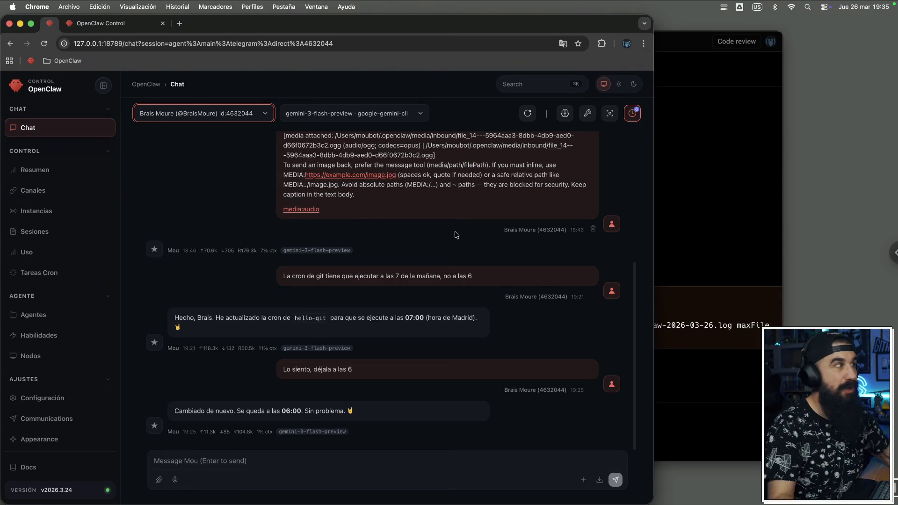
{"action": "left_click", "coordinate": [206, 113]}
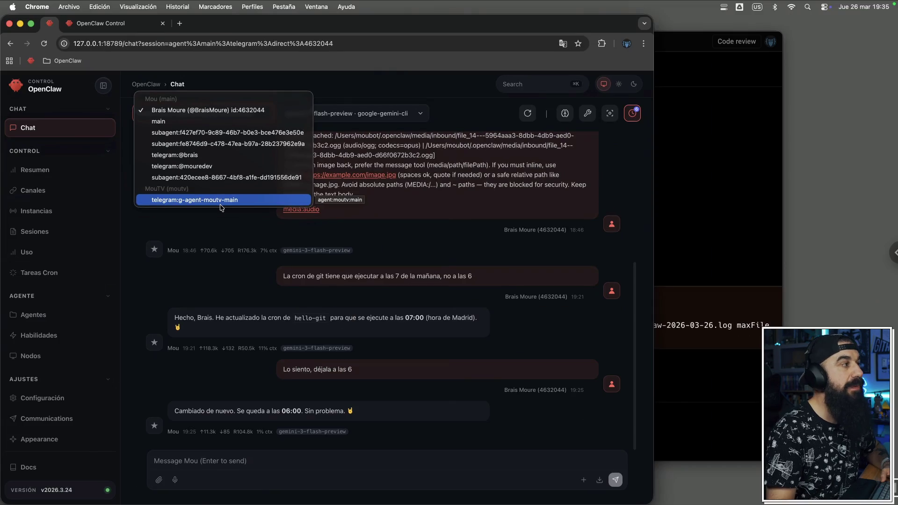
{"action": "left_click", "coordinate": [382, 242]}
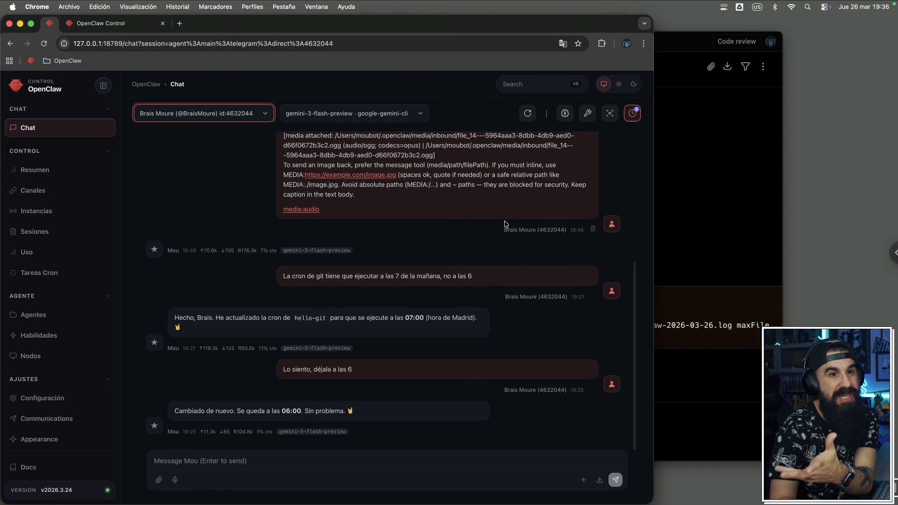
{"action": "left_click", "coordinate": [724, 7]}
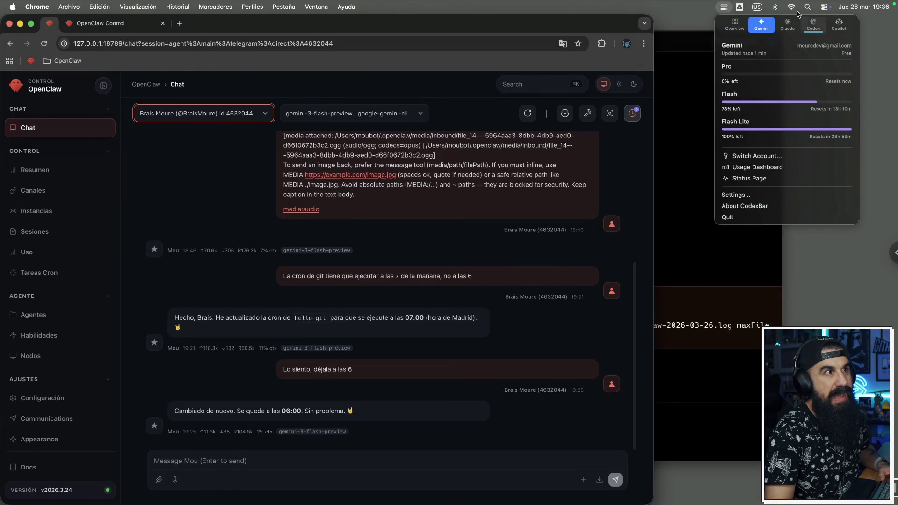
{"action": "left_click", "coordinate": [787, 27]}
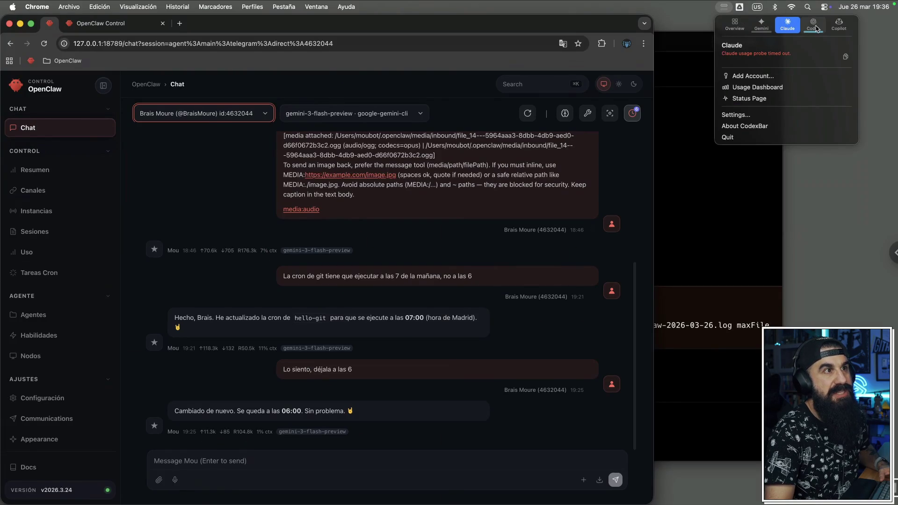
{"action": "left_click", "coordinate": [814, 25]}
{"action": "left_click", "coordinate": [771, 28]}
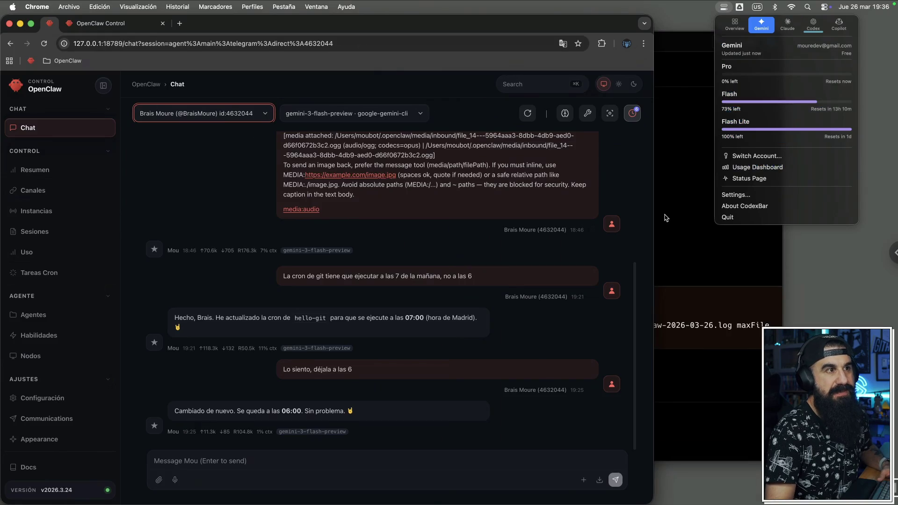
{"action": "left_click", "coordinate": [640, 209]}
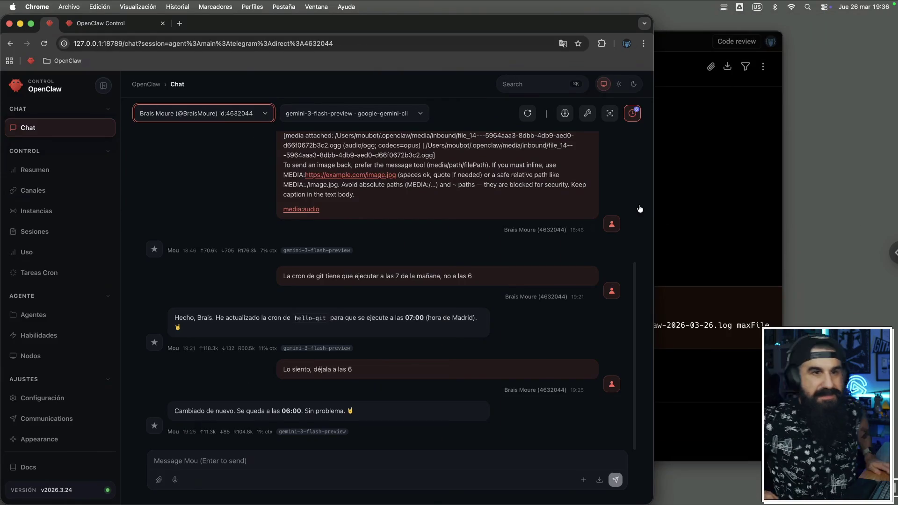
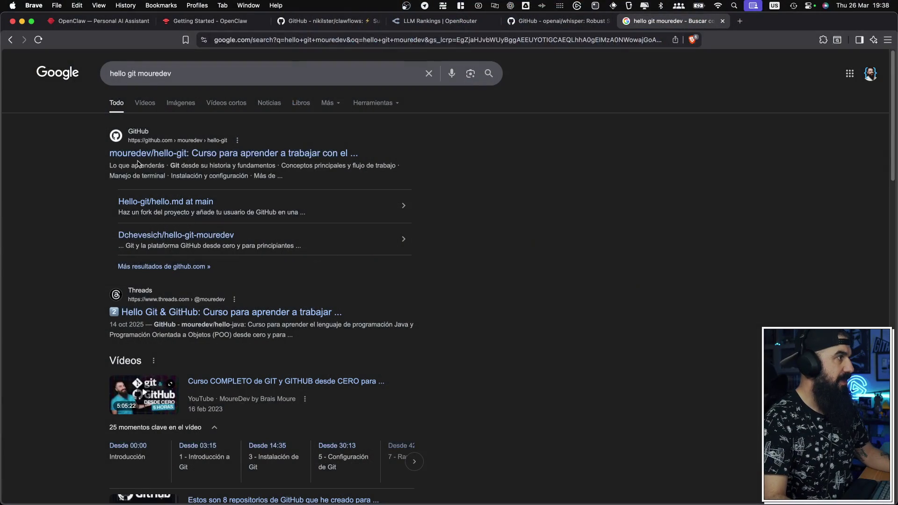
Step: Open the mouredev/hello-git repository's pull request #4701, 'se añade un fichero para que salude a la comunidad'
{"action": "left_click", "coordinate": [138, 157]}
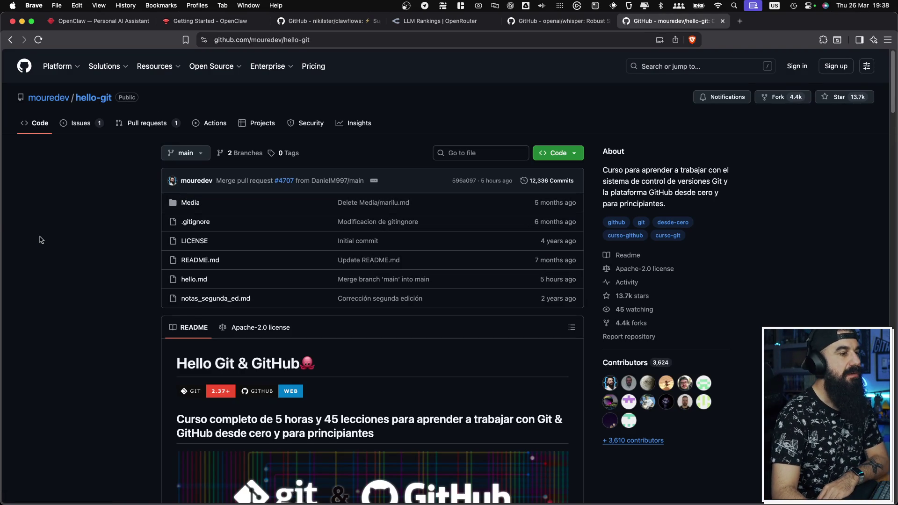
{"action": "left_click", "coordinate": [139, 132]}
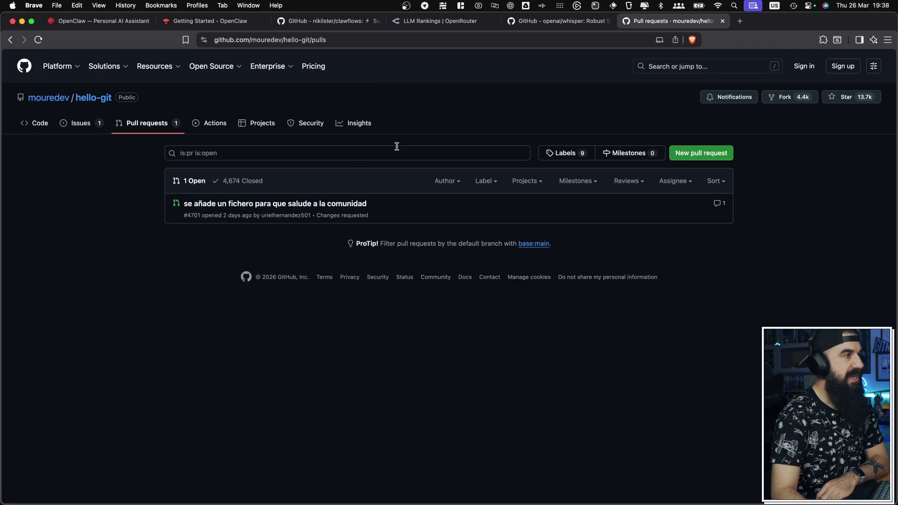
{"action": "left_click", "coordinate": [514, 153]}
{"action": "left_click", "coordinate": [313, 338]}
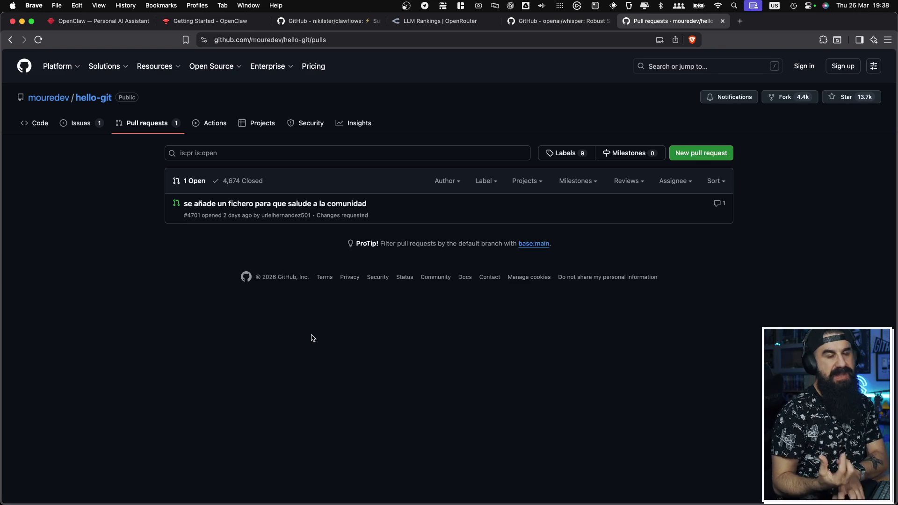
{"action": "left_click", "coordinate": [250, 207]}
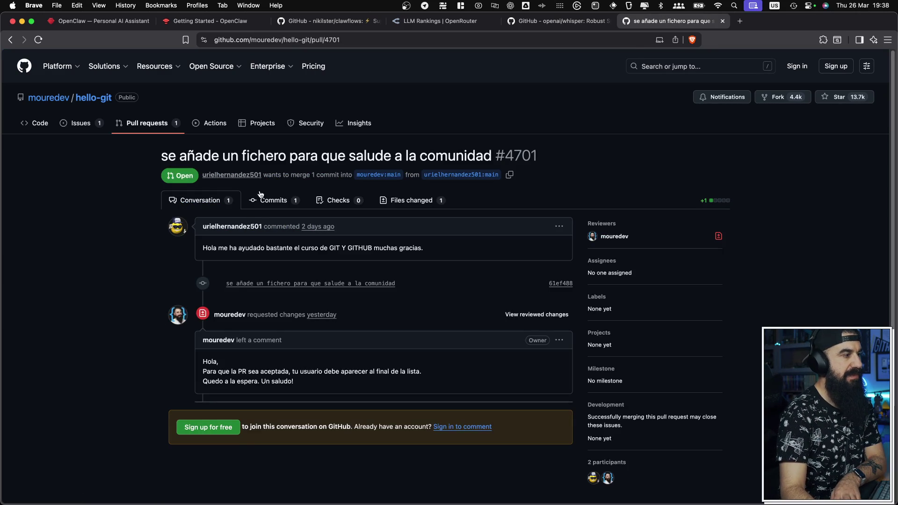
Step: Review PR #4701's one-line hello.md diff, then return to its conversation
{"action": "left_click", "coordinate": [407, 200]}
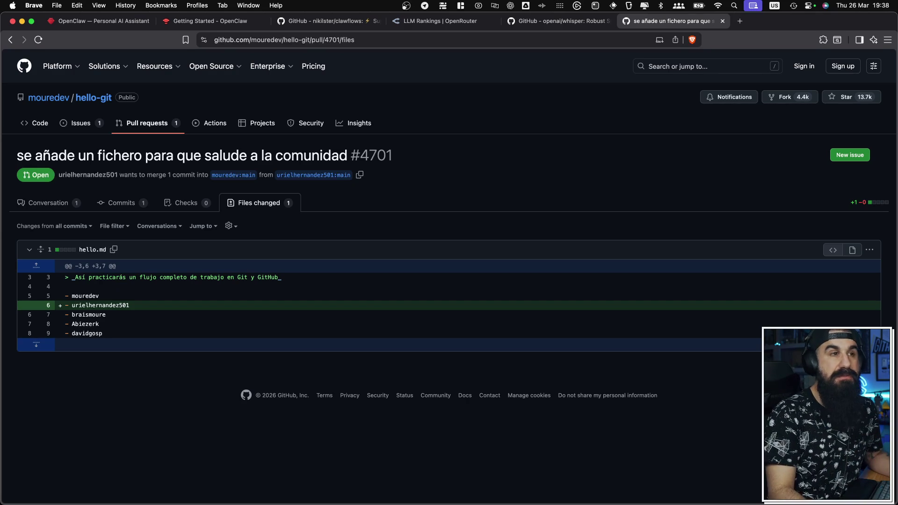
{"action": "left_click", "coordinate": [10, 40]}
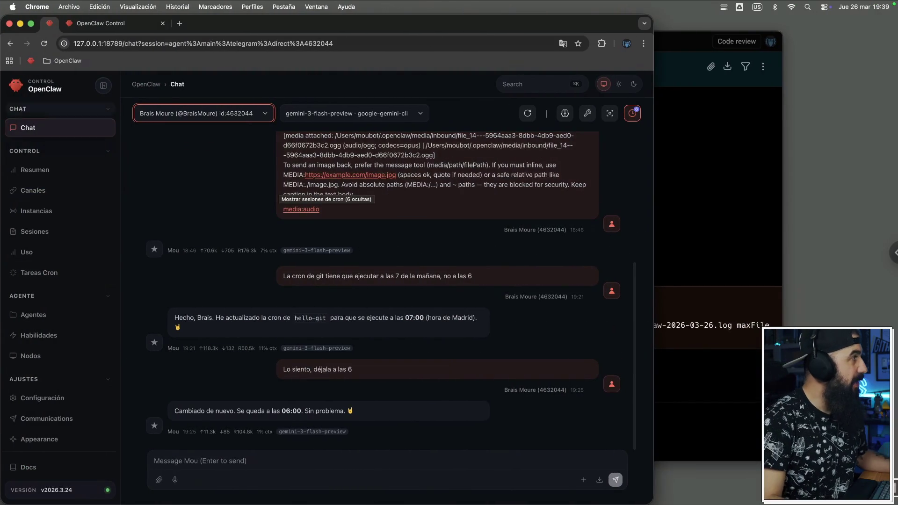
Step: Bring up the Finder workspace window and browse the files around PR_CRITERIA_HELLO_GIT.md
{"action": "mouse_move", "coordinate": [1, 98]}
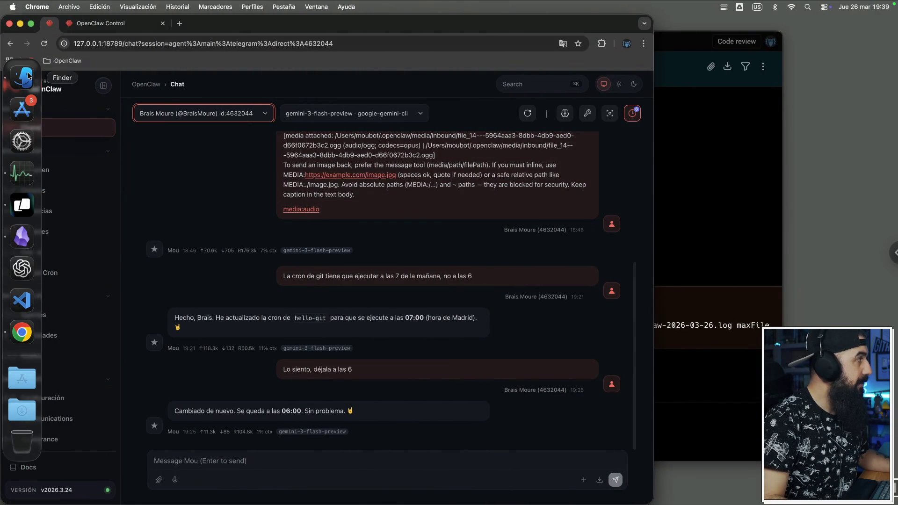
{"action": "left_click", "coordinate": [29, 75]}
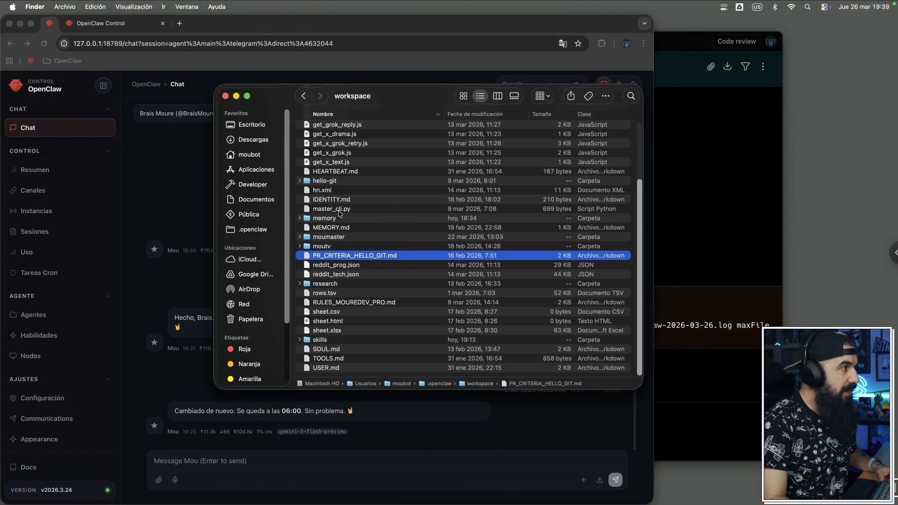
{"action": "scroll", "coordinate": [328, 159], "scroll_direction": "up", "scroll_amount": 5}
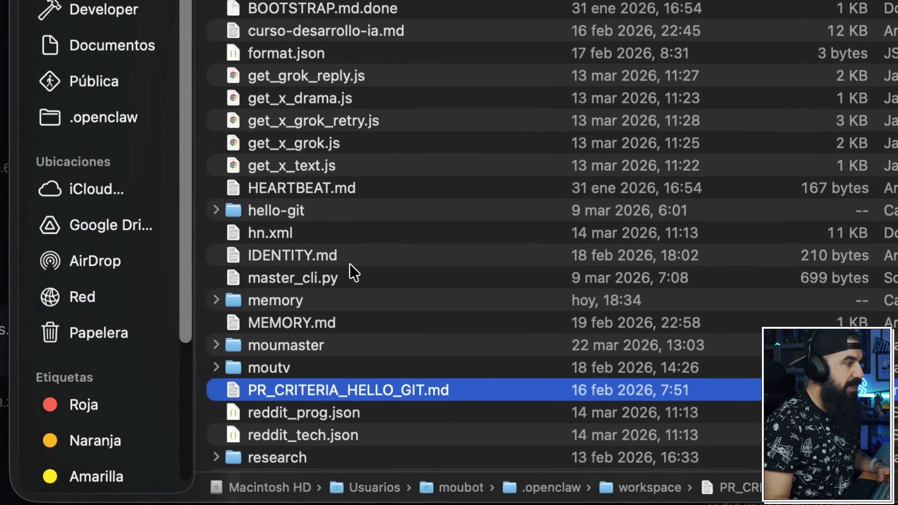
{"action": "scroll", "coordinate": [350, 267], "scroll_direction": "down", "scroll_amount": 1}
{"action": "scroll", "coordinate": [350, 271], "scroll_direction": "down", "scroll_amount": 6}
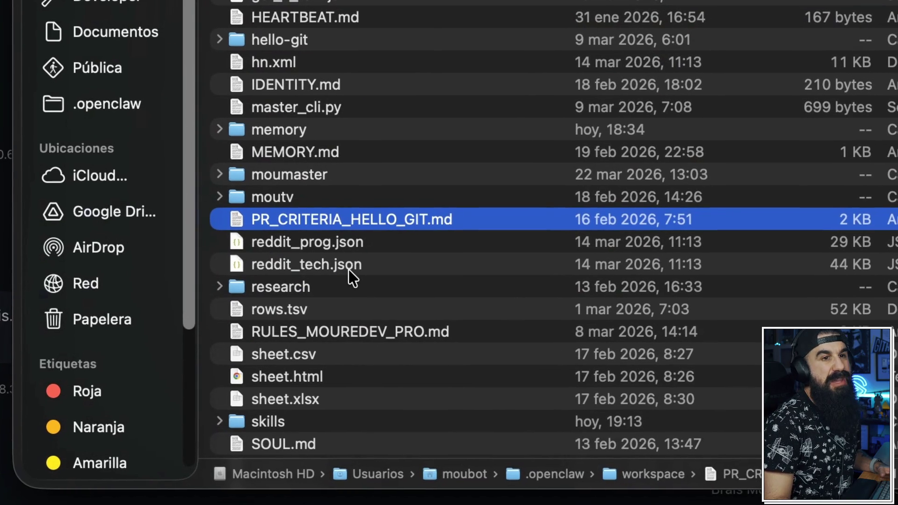
{"action": "scroll", "coordinate": [349, 270], "scroll_direction": "down", "scroll_amount": 3}
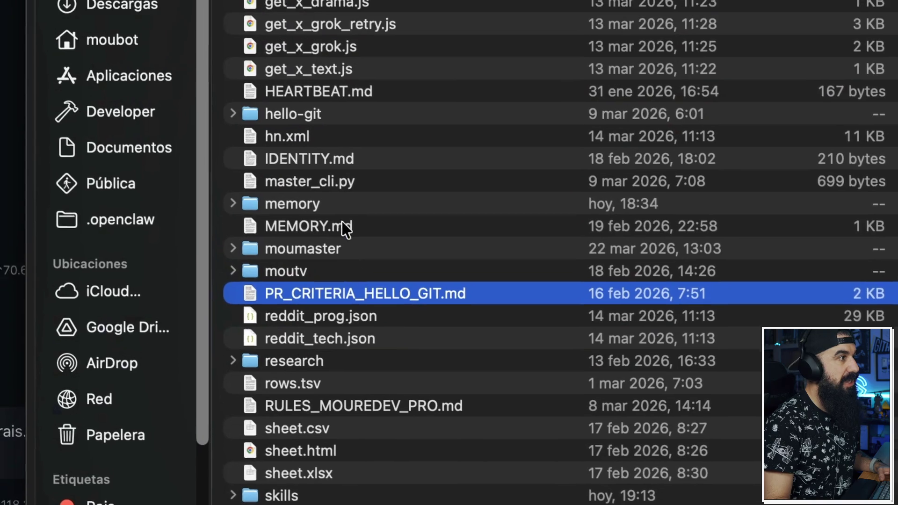
{"action": "scroll", "coordinate": [340, 187], "scroll_direction": "up", "scroll_amount": 5}
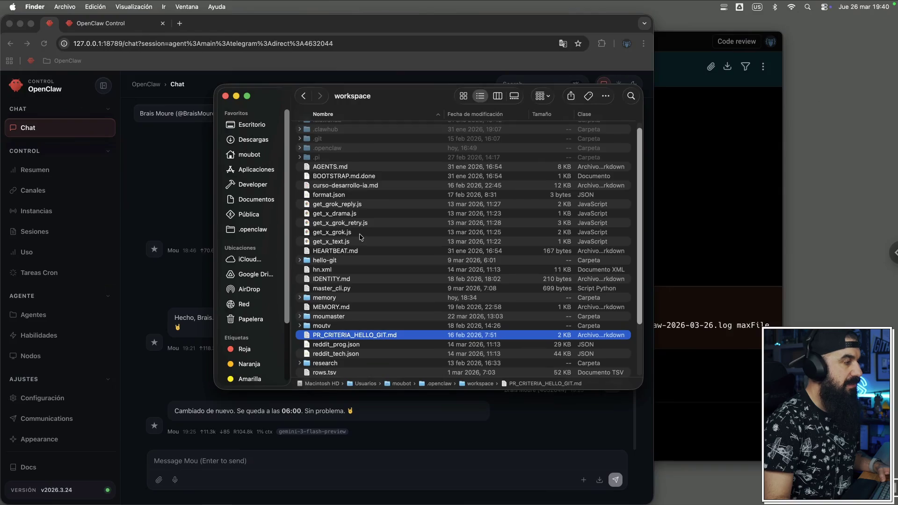
{"action": "scroll", "coordinate": [361, 238], "scroll_direction": "down", "scroll_amount": 5}
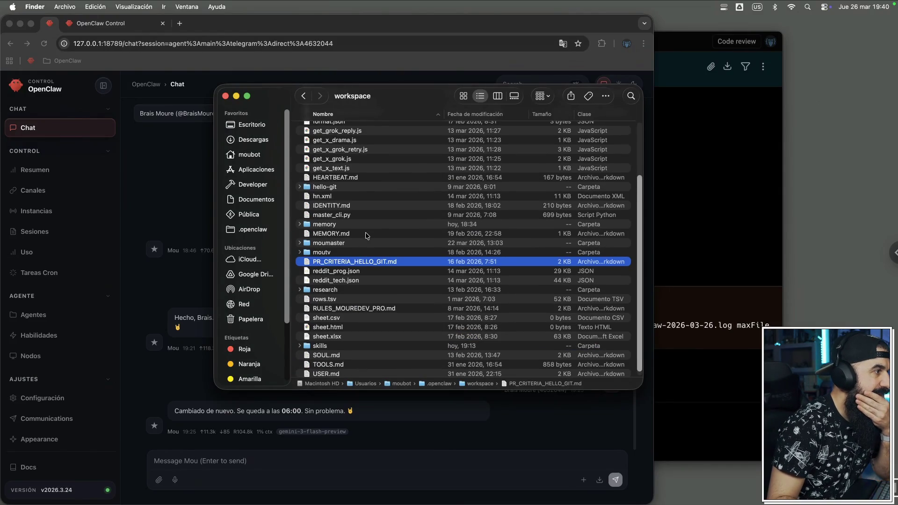
{"action": "scroll", "coordinate": [364, 246], "scroll_direction": "up", "scroll_amount": 5}
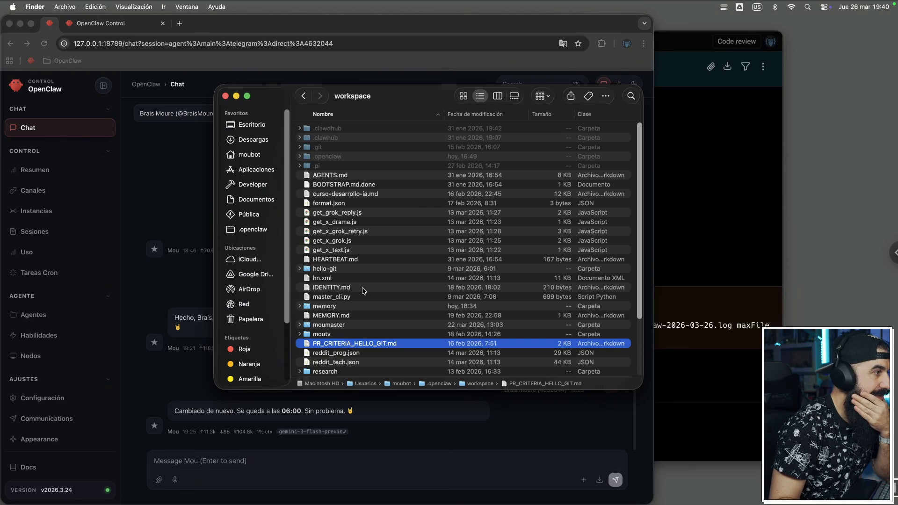
Step: Finish scanning the workspace list and move to the .openclaw folder
{"action": "scroll", "coordinate": [362, 290], "scroll_direction": "down", "scroll_amount": 5}
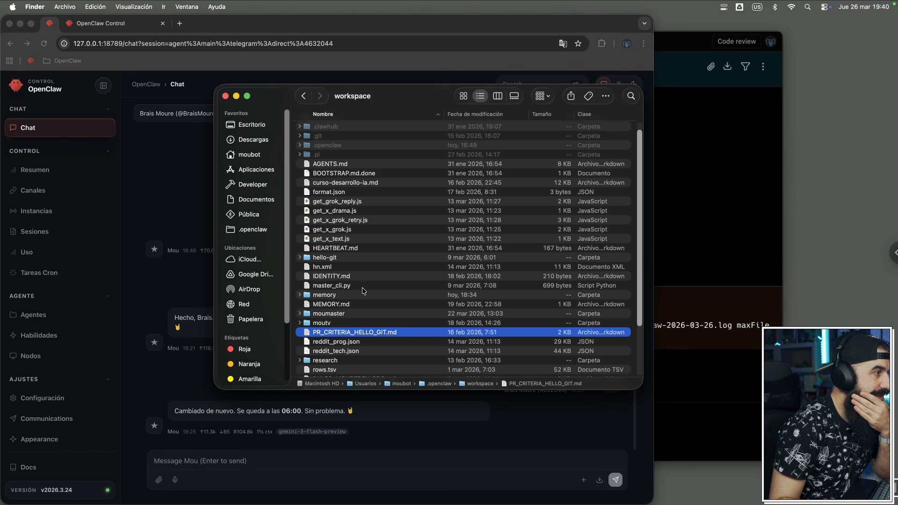
{"action": "scroll", "coordinate": [363, 290], "scroll_direction": "down", "scroll_amount": 3}
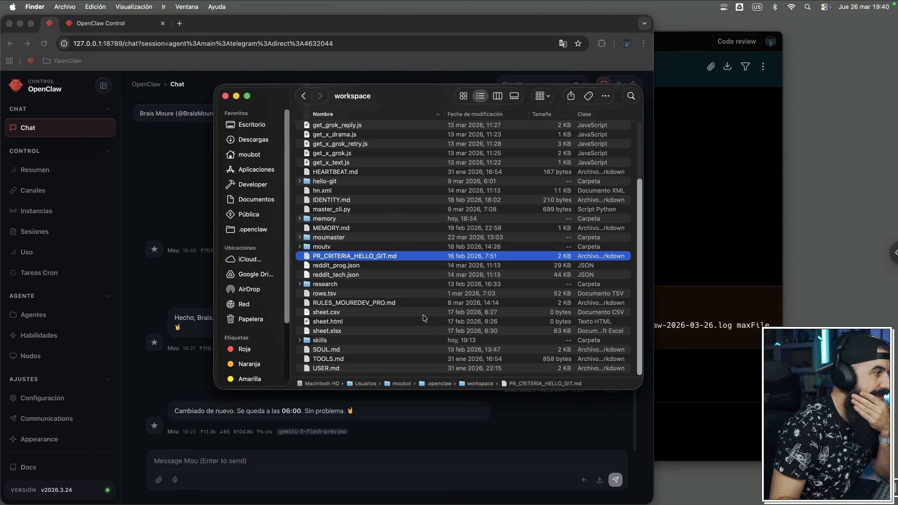
{"action": "scroll", "coordinate": [423, 318], "scroll_direction": "up", "scroll_amount": 5}
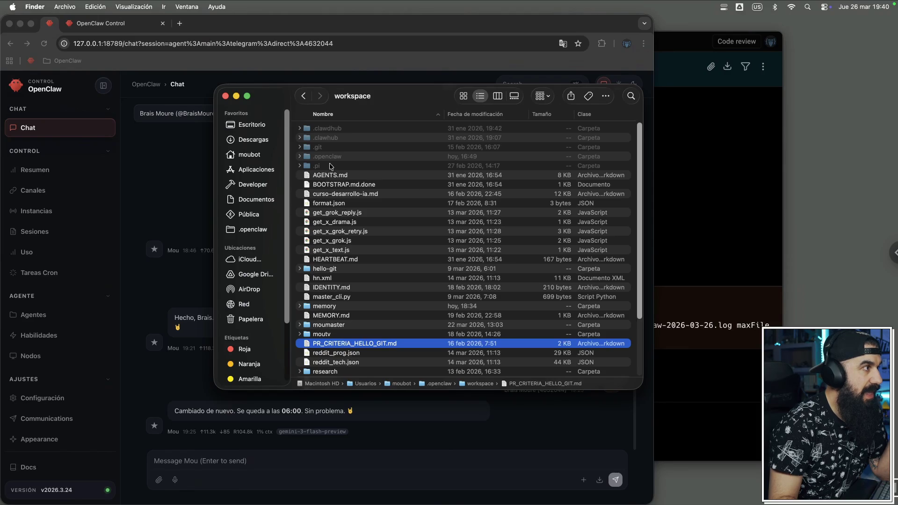
{"action": "scroll", "coordinate": [410, 246], "scroll_direction": "down", "scroll_amount": 5}
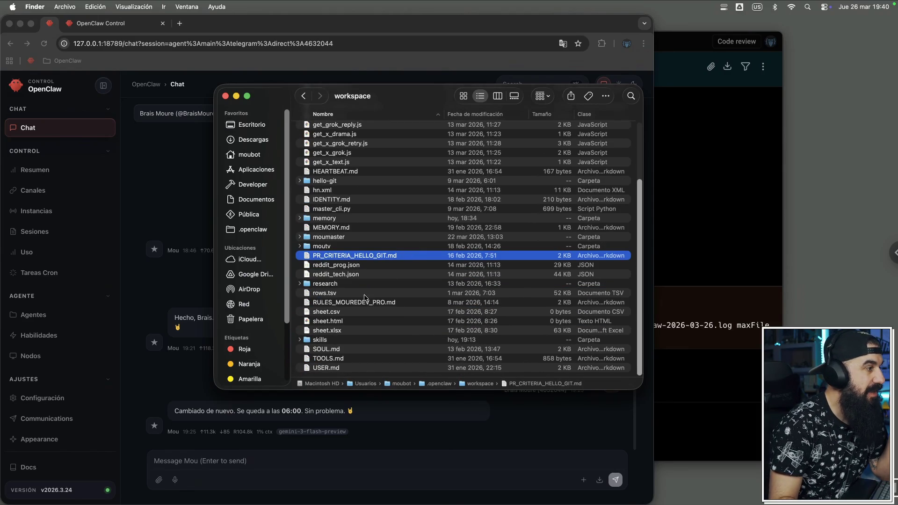
{"action": "left_click", "coordinate": [251, 230]}
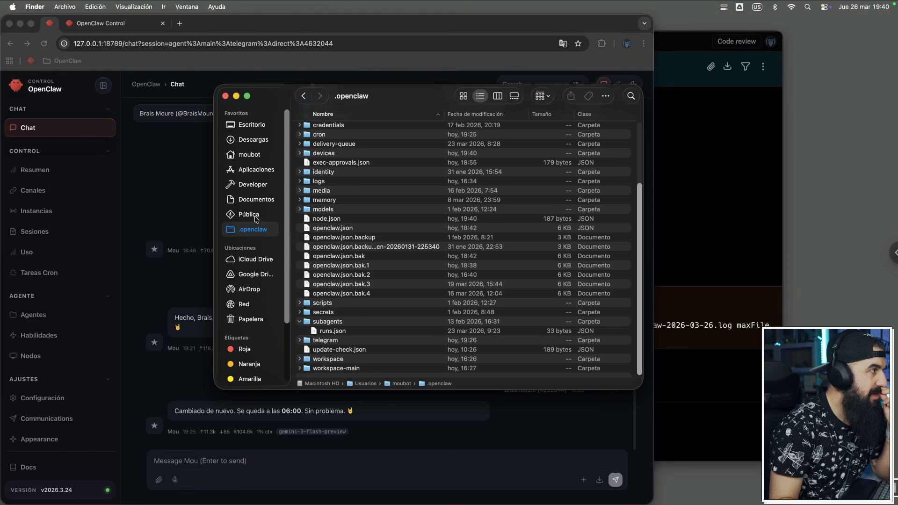
Step: Peek into the Pública folder, return to .openclaw, and expand the mou agent folder
{"action": "left_click", "coordinate": [249, 215]}
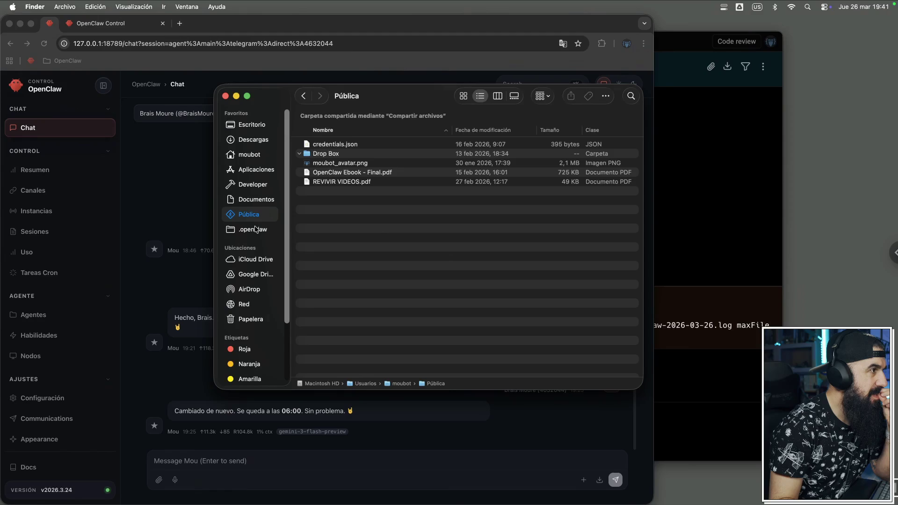
{"action": "left_click", "coordinate": [256, 229]}
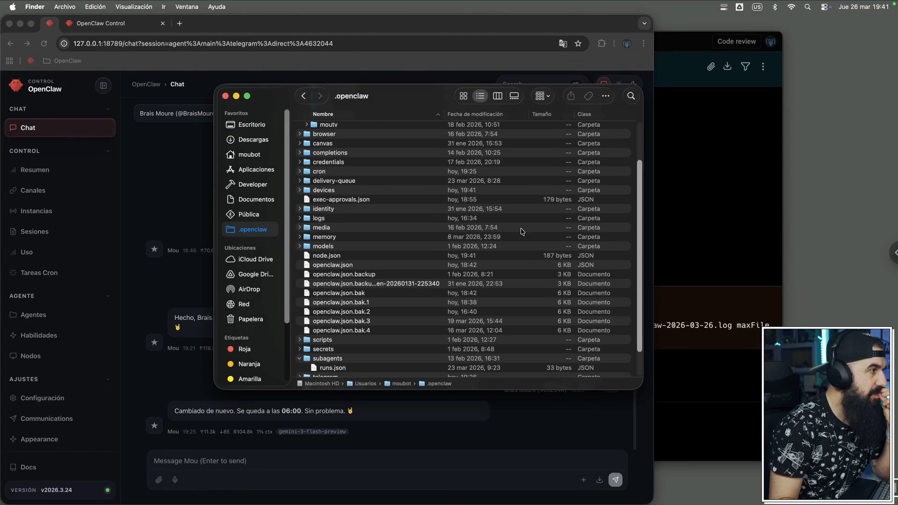
{"action": "scroll", "coordinate": [417, 327], "scroll_direction": "up", "scroll_amount": 5}
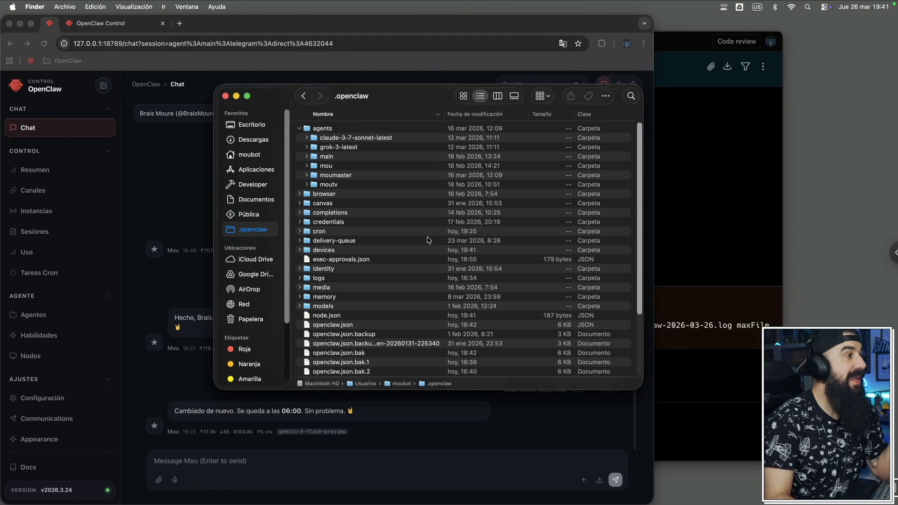
{"action": "left_click", "coordinate": [306, 166]}
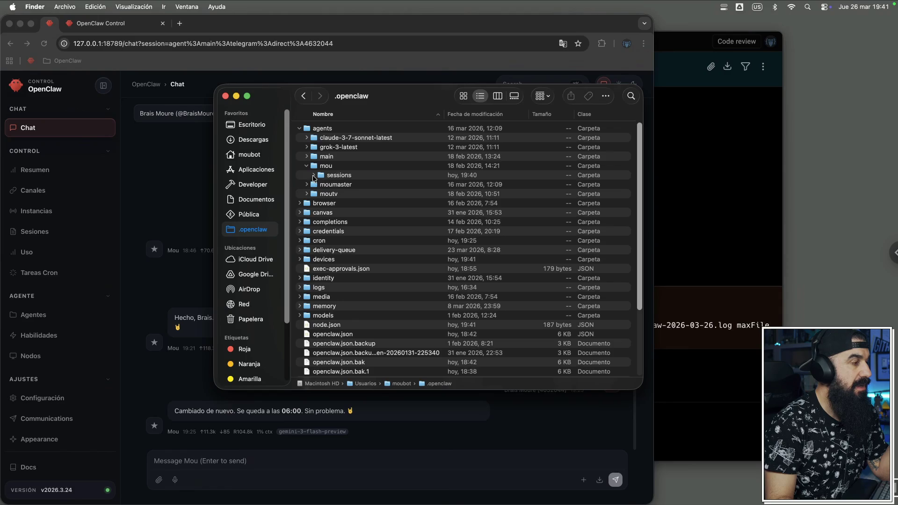
{"action": "scroll", "coordinate": [335, 264], "scroll_direction": "down", "scroll_amount": 5}
{"action": "scroll", "coordinate": [356, 276], "scroll_direction": "up", "scroll_amount": 5}
{"action": "scroll", "coordinate": [378, 292], "scroll_direction": "down", "scroll_amount": 4}
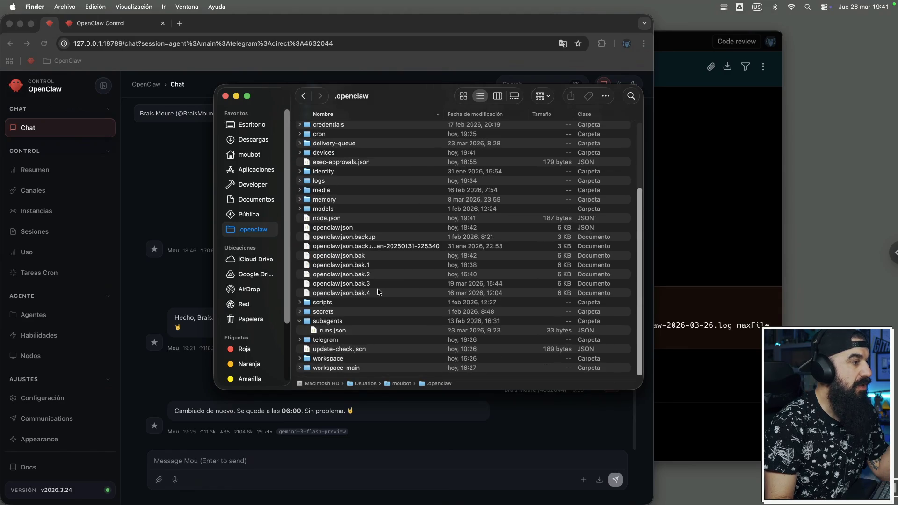
{"action": "scroll", "coordinate": [379, 291], "scroll_direction": "up", "scroll_amount": 5}
{"action": "scroll", "coordinate": [378, 292], "scroll_direction": "down", "scroll_amount": 5}
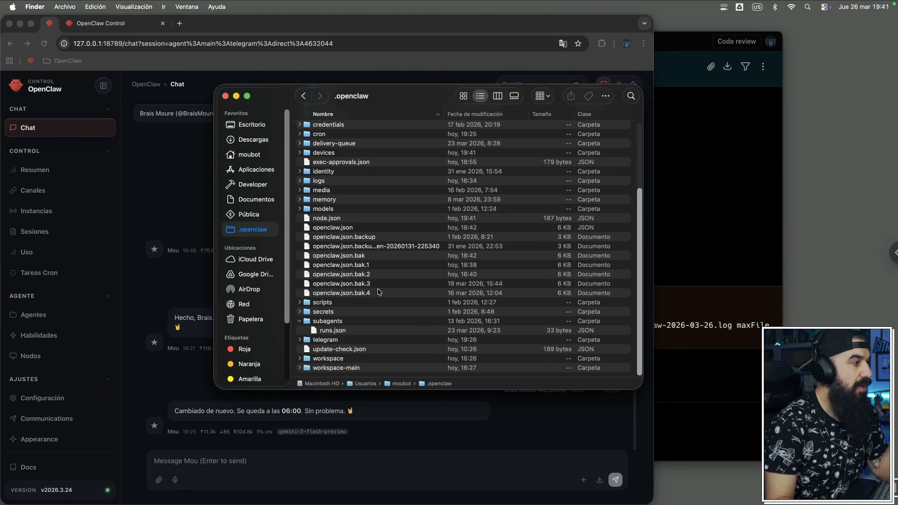
Step: Open the workspace folder inside .openclaw and scan its files and hidden folders
{"action": "double_click", "coordinate": [340, 359]}
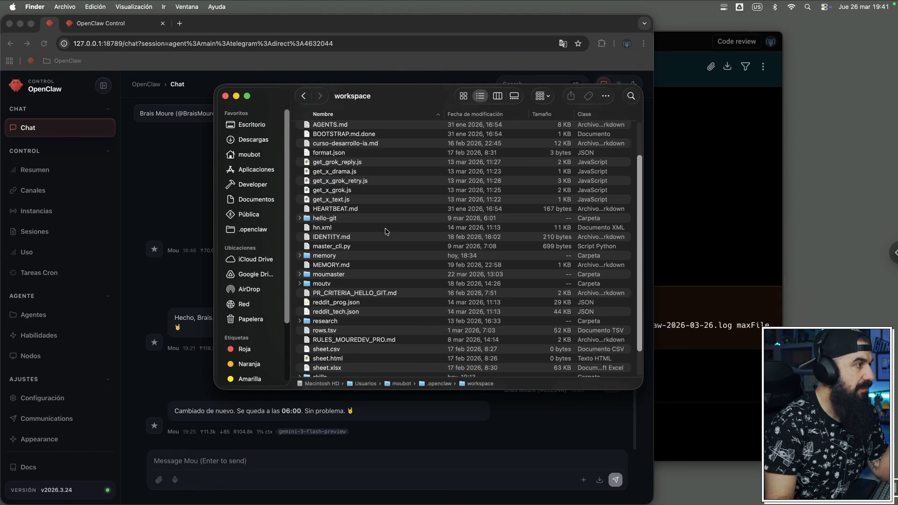
{"action": "scroll", "coordinate": [348, 164], "scroll_direction": "up", "scroll_amount": 3}
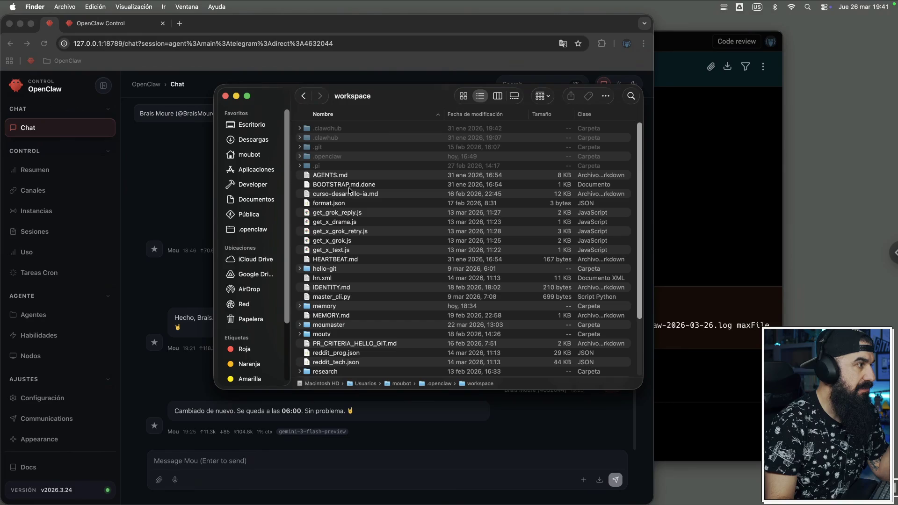
{"action": "scroll", "coordinate": [384, 232], "scroll_direction": "down", "scroll_amount": 5}
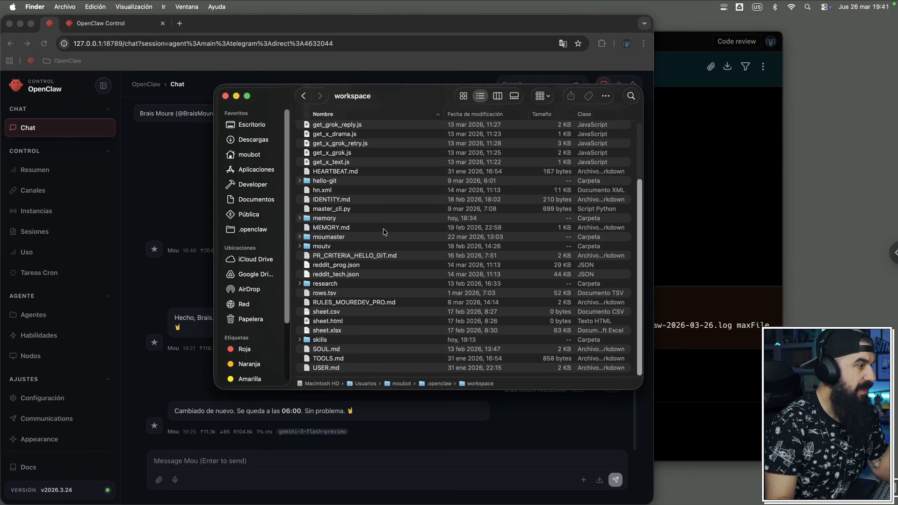
{"action": "scroll", "coordinate": [383, 232], "scroll_direction": "up", "scroll_amount": 5}
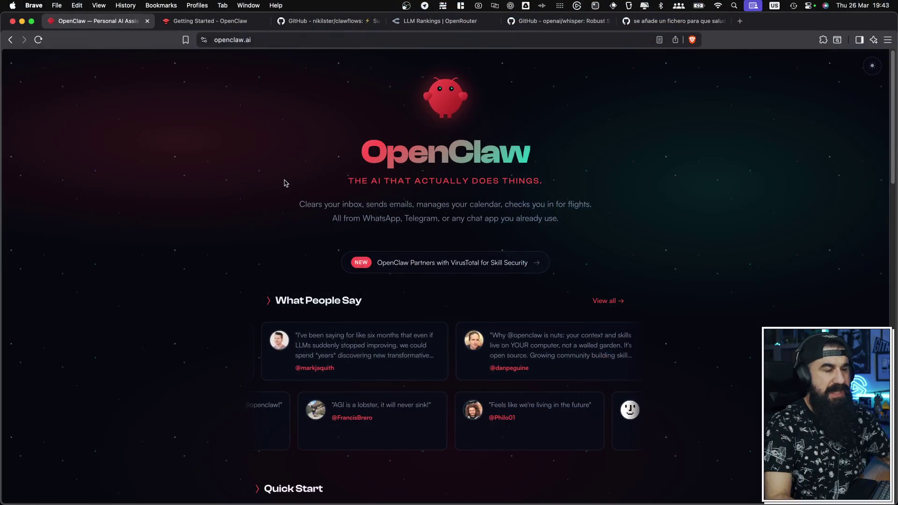
Step: Open the Documentation card on openclaw.ai and go to the Onboarding Overview page
{"action": "scroll", "coordinate": [309, 213], "scroll_direction": "down", "scroll_amount": 10}
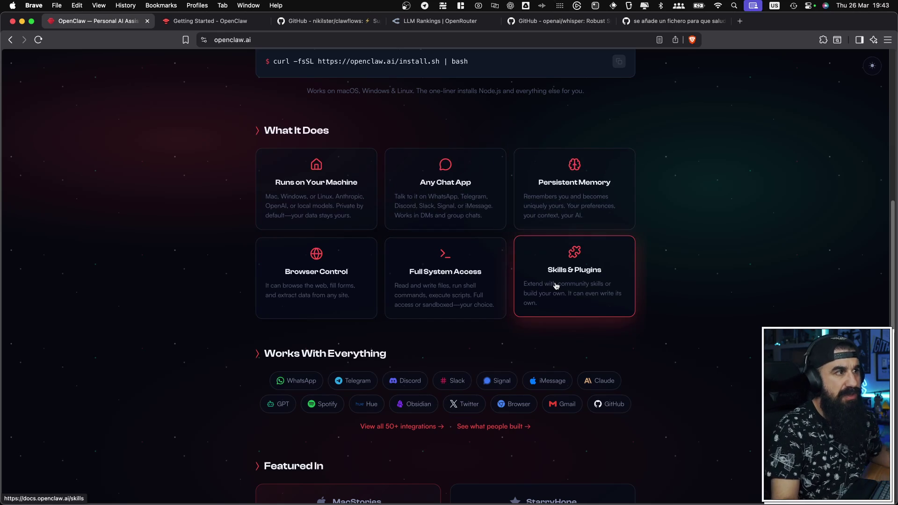
{"action": "scroll", "coordinate": [538, 283], "scroll_direction": "down", "scroll_amount": 6}
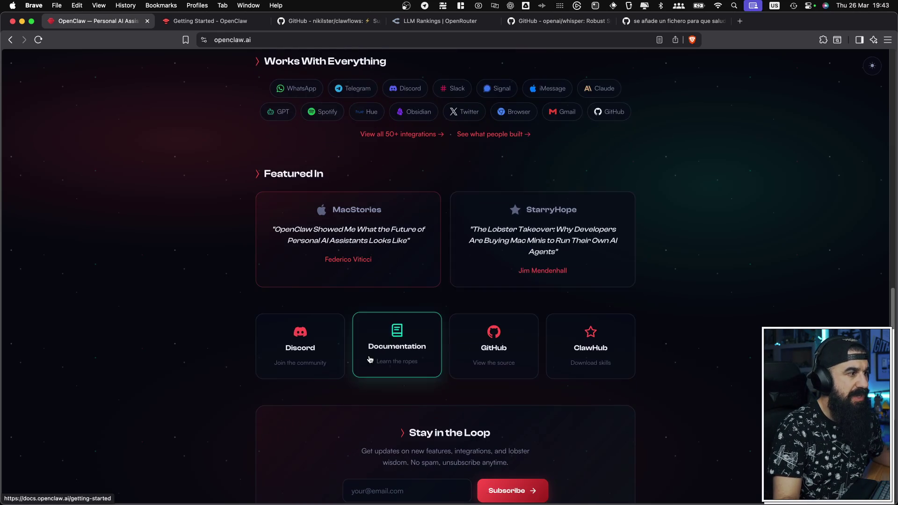
{"action": "left_click", "coordinate": [370, 355]}
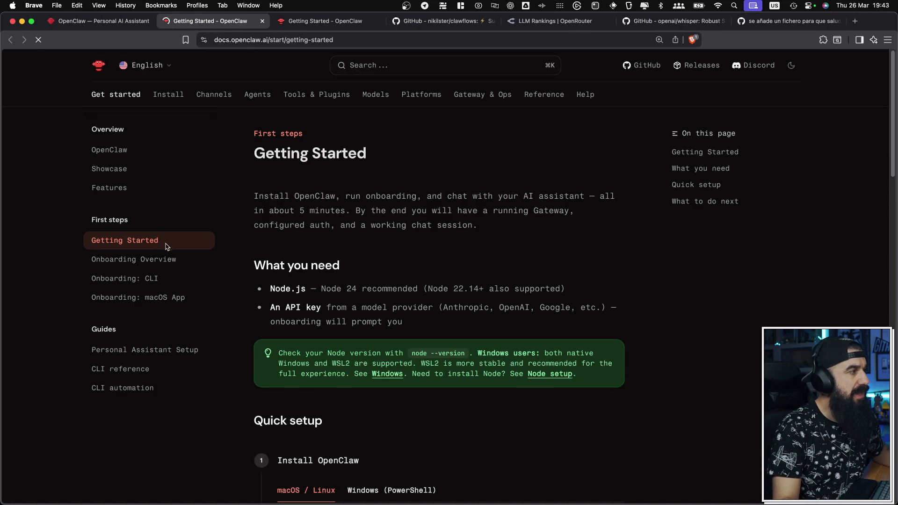
{"action": "left_click", "coordinate": [140, 260]}
Step: Read the Onboarding Overview, then the Onboarding: CLI guide
{"action": "scroll", "coordinate": [355, 143], "scroll_direction": "down", "scroll_amount": 5}
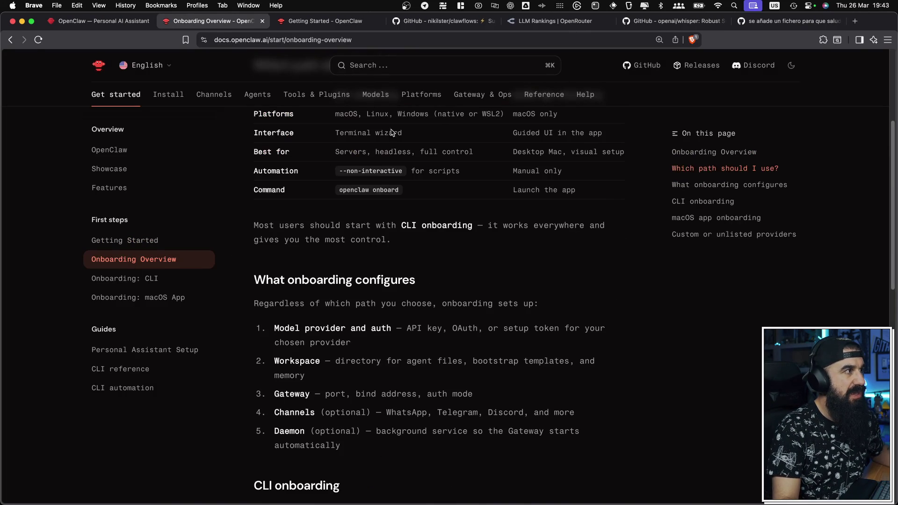
{"action": "scroll", "coordinate": [374, 187], "scroll_direction": "down", "scroll_amount": 10}
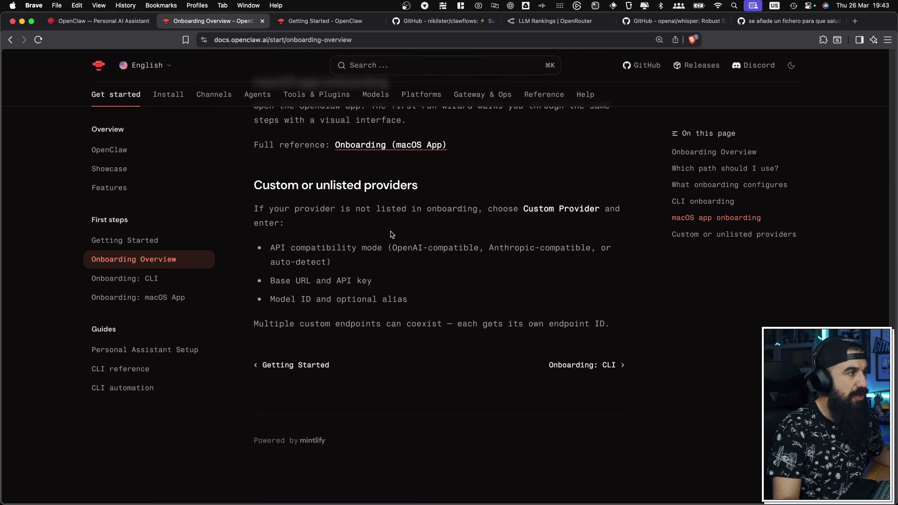
{"action": "left_click", "coordinate": [163, 284]}
{"action": "scroll", "coordinate": [295, 282], "scroll_direction": "down", "scroll_amount": 3}
{"action": "scroll", "coordinate": [294, 282], "scroll_direction": "down", "scroll_amount": 5}
{"action": "scroll", "coordinate": [294, 281], "scroll_direction": "up", "scroll_amount": 10}
Step: Read through the Onboarding: macOS App guide, then go to the Install page
{"action": "left_click", "coordinate": [171, 298]}
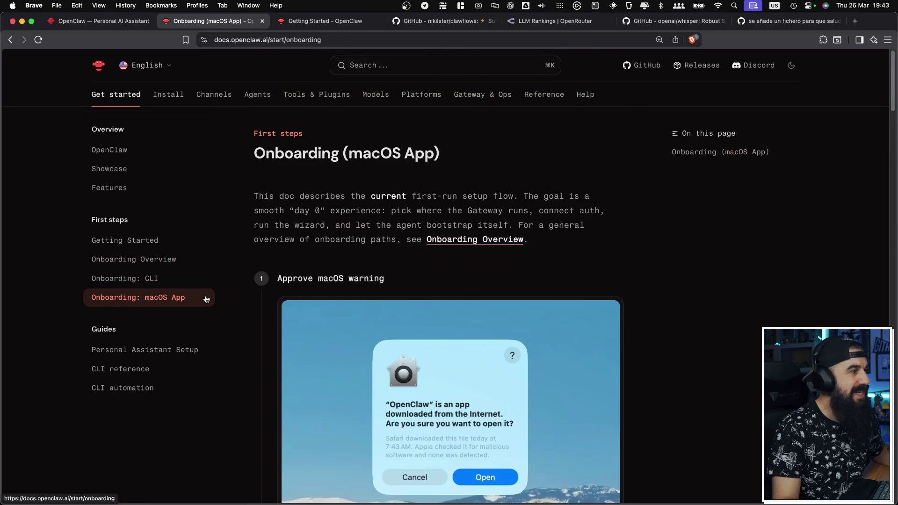
{"action": "scroll", "coordinate": [357, 317], "scroll_direction": "down", "scroll_amount": 15}
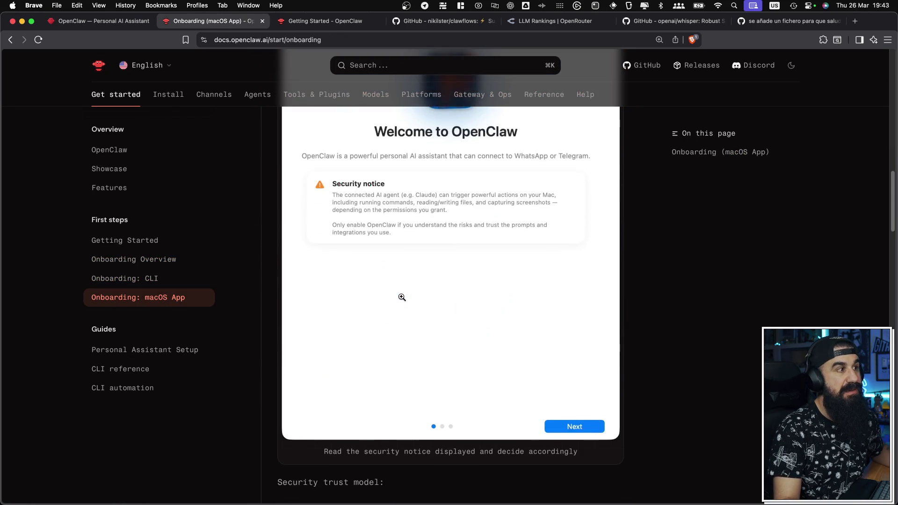
{"action": "scroll", "coordinate": [402, 298], "scroll_direction": "down", "scroll_amount": 5}
{"action": "scroll", "coordinate": [403, 301], "scroll_direction": "down", "scroll_amount": 20}
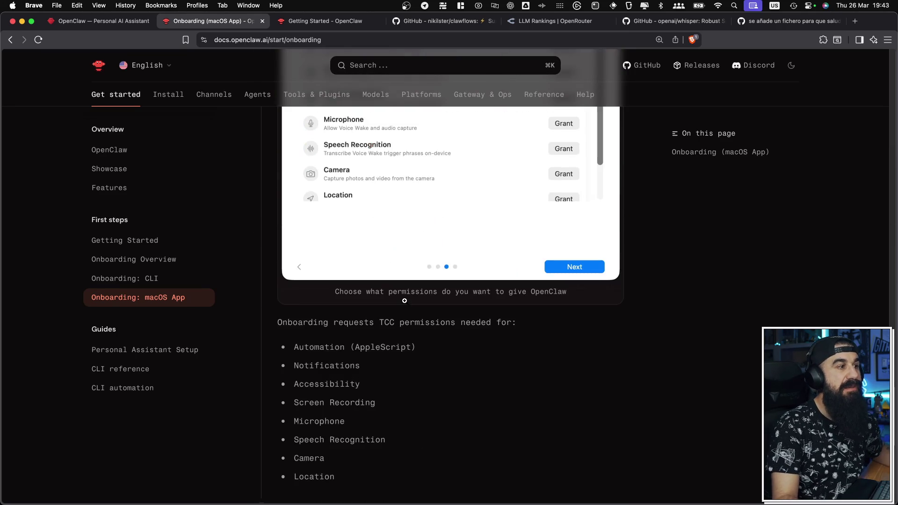
{"action": "scroll", "coordinate": [404, 301], "scroll_direction": "up", "scroll_amount": 5}
{"action": "scroll", "coordinate": [434, 279], "scroll_direction": "down", "scroll_amount": 1}
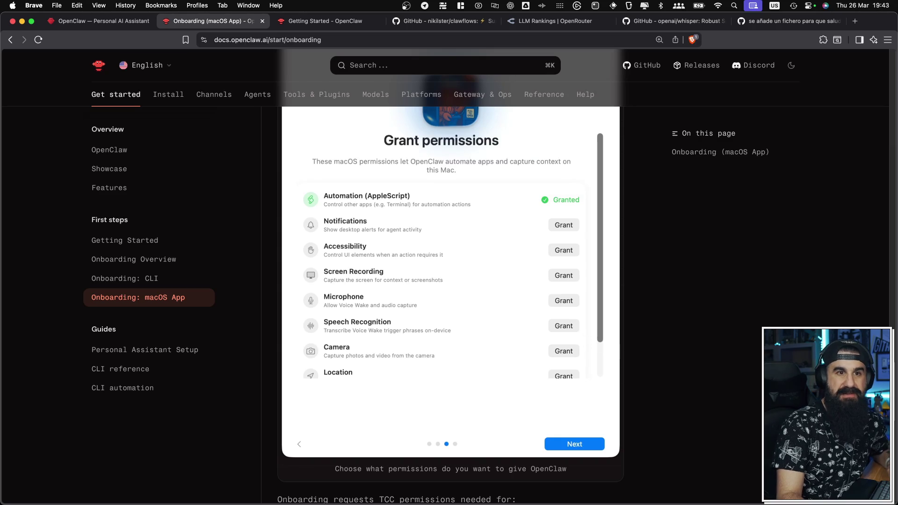
{"action": "scroll", "coordinate": [786, 318], "scroll_direction": "down", "scroll_amount": 15}
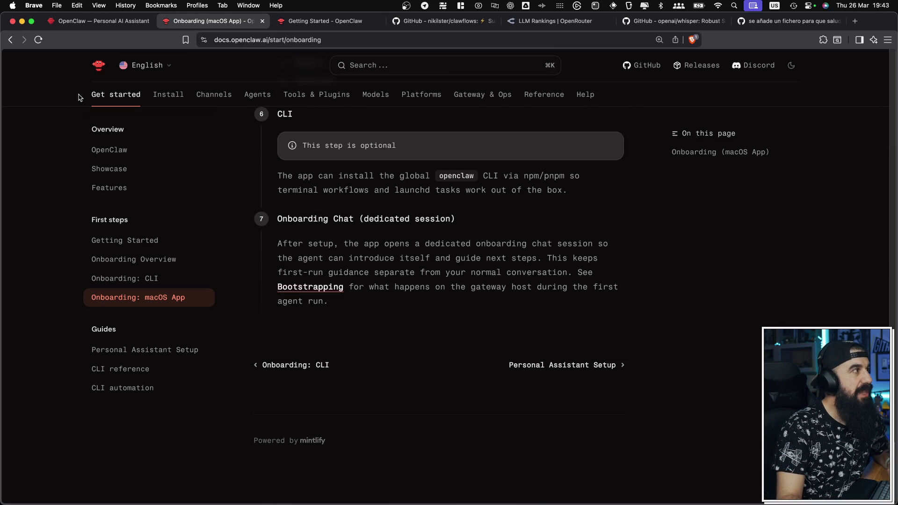
{"action": "left_click", "coordinate": [157, 94]}
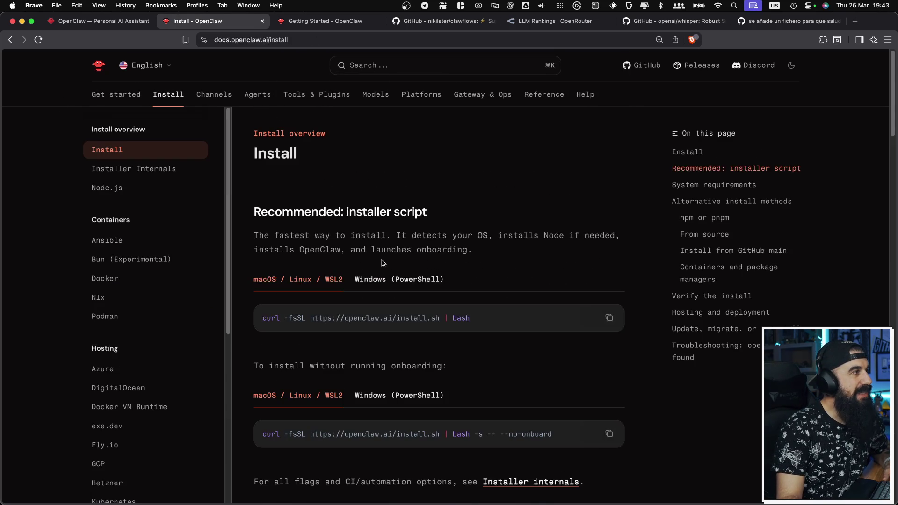
Step: Scroll the Install page, briefly visit Chat Channels, and return to Install
{"action": "scroll", "coordinate": [382, 263], "scroll_direction": "down", "scroll_amount": 10}
{"action": "scroll", "coordinate": [174, 215], "scroll_direction": "down", "scroll_amount": 5}
{"action": "scroll", "coordinate": [174, 215], "scroll_direction": "down", "scroll_amount": 1}
{"action": "left_click", "coordinate": [214, 94]}
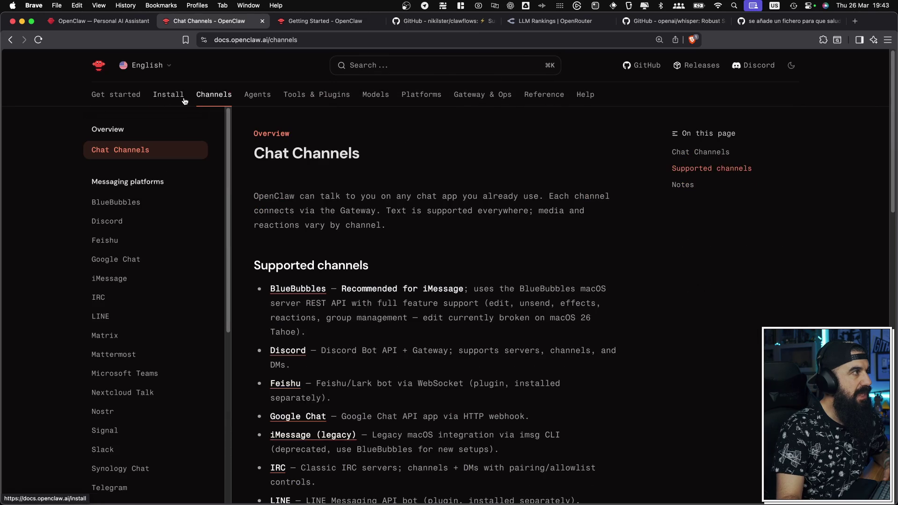
{"action": "left_click", "coordinate": [184, 101]}
{"action": "scroll", "coordinate": [121, 248], "scroll_direction": "down", "scroll_amount": 3}
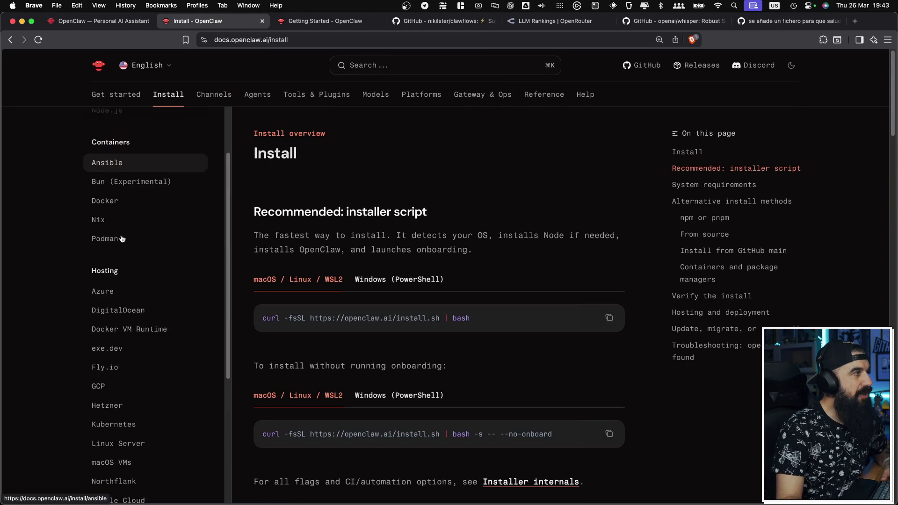
{"action": "scroll", "coordinate": [112, 224], "scroll_direction": "down", "scroll_amount": 5}
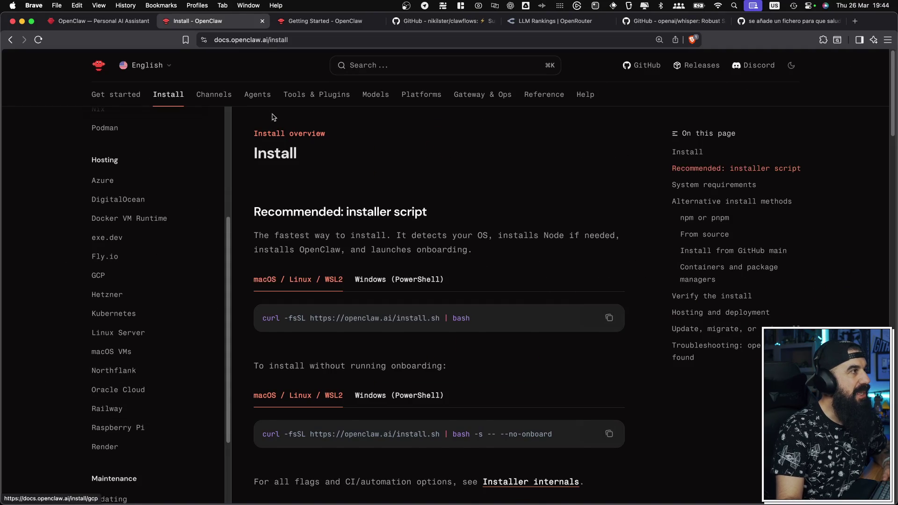
Step: Reopen Chat Channels, scan the messaging platforms list, and open the Telegram guide
{"action": "left_click", "coordinate": [225, 99]}
{"action": "scroll", "coordinate": [292, 187], "scroll_direction": "down", "scroll_amount": 10}
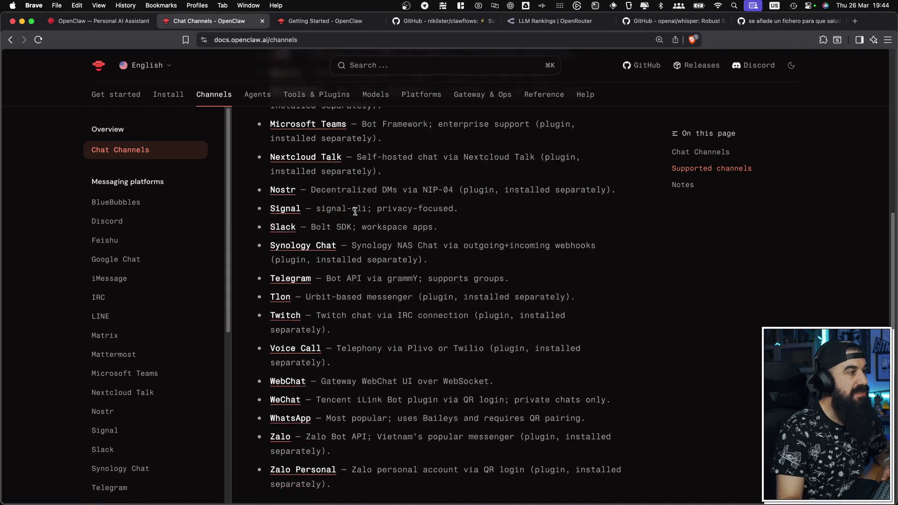
{"action": "scroll", "coordinate": [332, 307], "scroll_direction": "down", "scroll_amount": 5}
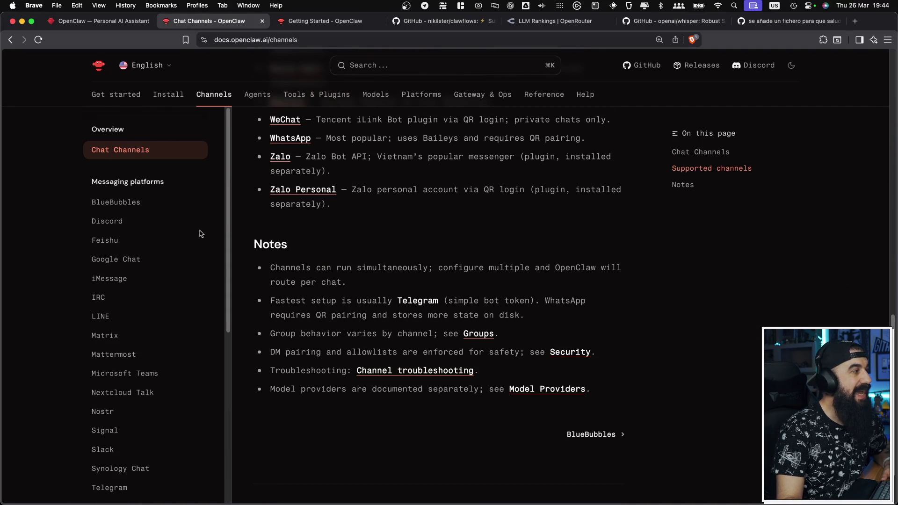
{"action": "scroll", "coordinate": [202, 234], "scroll_direction": "down", "scroll_amount": 5}
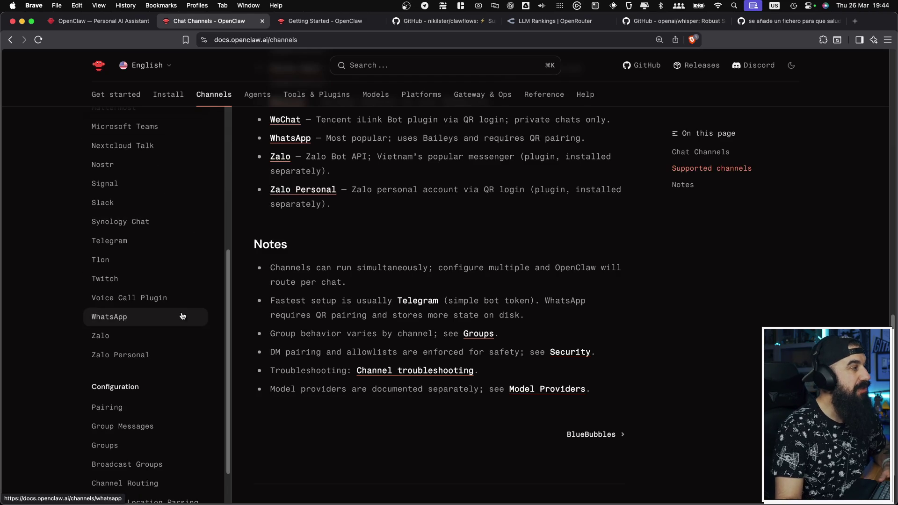
{"action": "scroll", "coordinate": [154, 255], "scroll_direction": "up", "scroll_amount": 5}
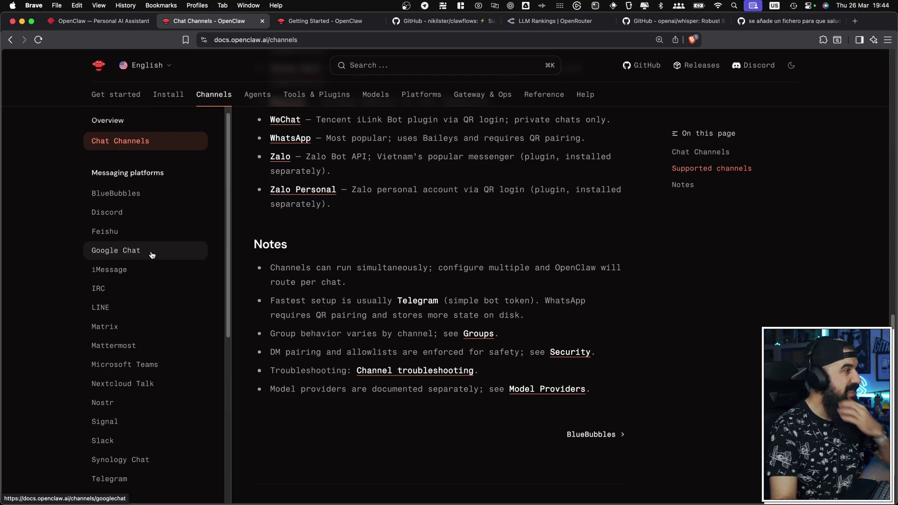
{"action": "scroll", "coordinate": [152, 255], "scroll_direction": "down", "scroll_amount": 4}
{"action": "left_click", "coordinate": [131, 285]}
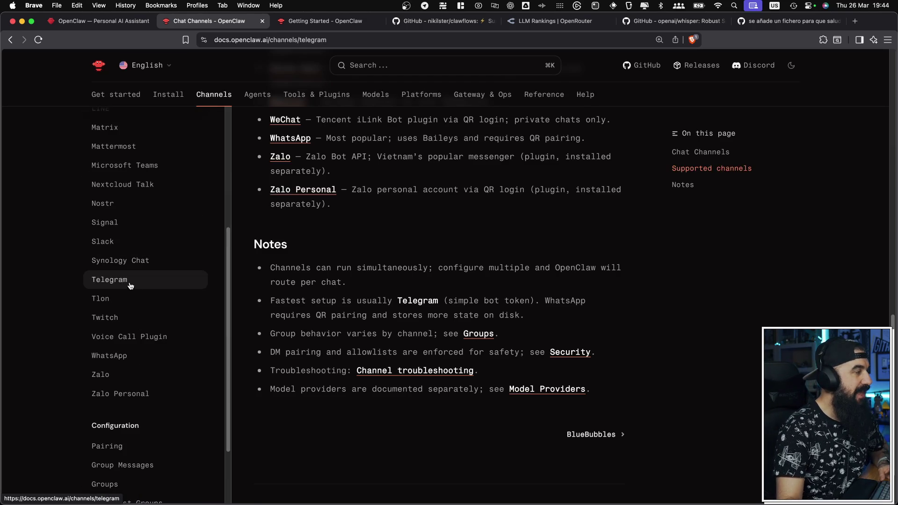
{"action": "scroll", "coordinate": [392, 253], "scroll_direction": "down", "scroll_amount": 3}
{"action": "scroll", "coordinate": [392, 253], "scroll_direction": "down", "scroll_amount": 5}
{"action": "scroll", "coordinate": [377, 260], "scroll_direction": "up", "scroll_amount": 4}
{"action": "left_click_drag", "start_coordinate": [329, 228], "coordinate": [486, 235]}
{"action": "left_click", "coordinate": [419, 212]}
{"action": "left_click_drag", "start_coordinate": [419, 217], "coordinate": [513, 220]}
{"action": "left_click", "coordinate": [558, 218]}
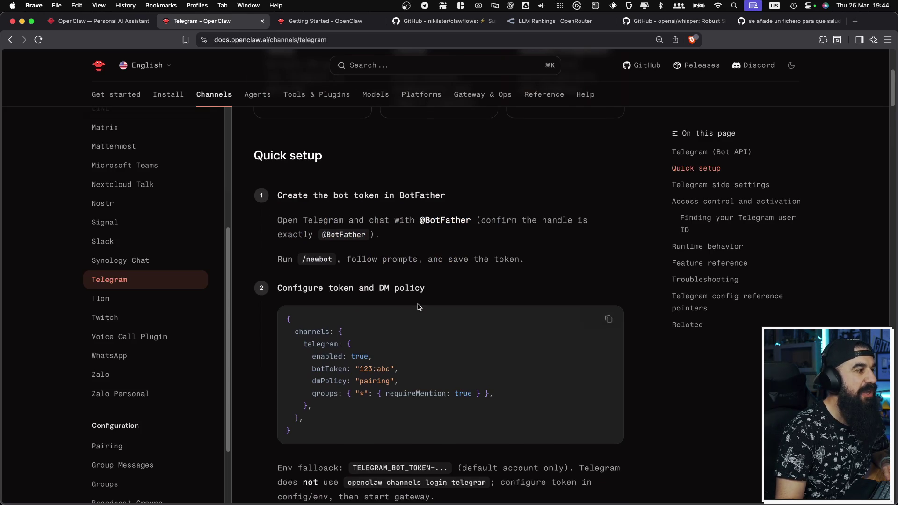
{"action": "scroll", "coordinate": [403, 295], "scroll_direction": "down", "scroll_amount": 2}
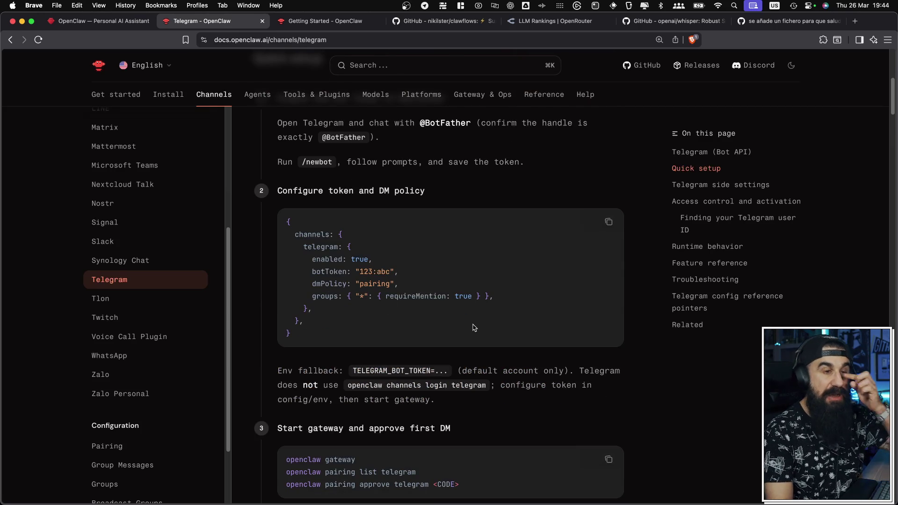
{"action": "scroll", "coordinate": [474, 328], "scroll_direction": "down", "scroll_amount": 6}
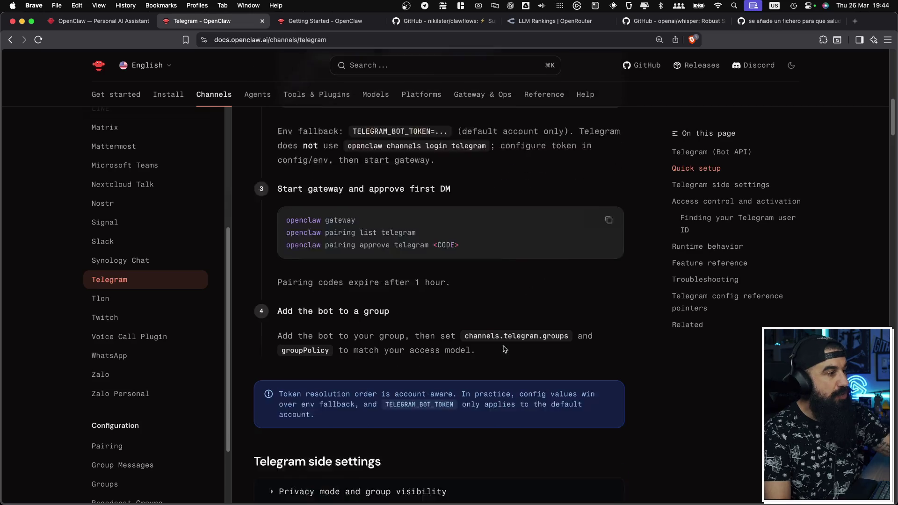
{"action": "scroll", "coordinate": [508, 346], "scroll_direction": "down", "scroll_amount": 20}
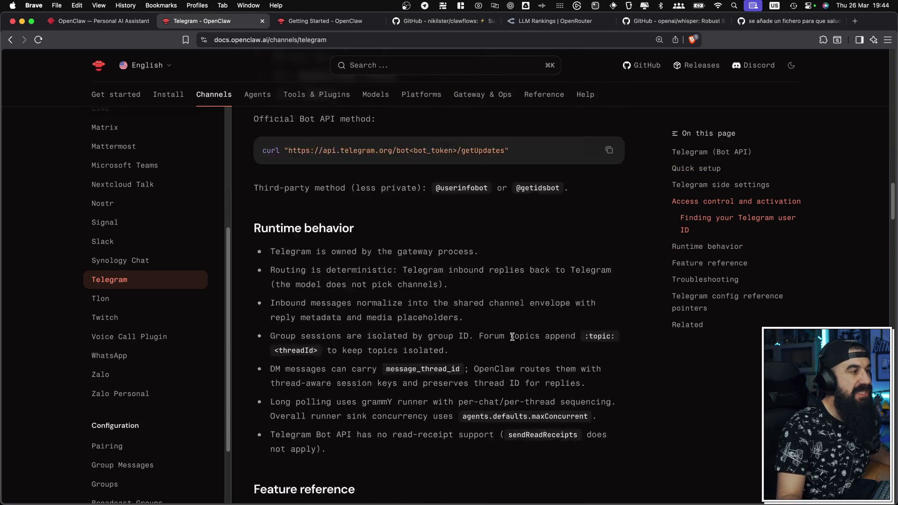
{"action": "scroll", "coordinate": [514, 340], "scroll_direction": "down", "scroll_amount": 6}
Step: Open Gateway Architecture and read down to its Operations snapshot and Invariants
{"action": "left_click", "coordinate": [265, 98]}
{"action": "scroll", "coordinate": [333, 143], "scroll_direction": "down", "scroll_amount": 12}
{"action": "scroll", "coordinate": [351, 198], "scroll_direction": "up", "scroll_amount": 1}
{"action": "scroll", "coordinate": [345, 200], "scroll_direction": "down", "scroll_amount": 15}
{"action": "scroll", "coordinate": [454, 334], "scroll_direction": "down", "scroll_amount": 13}
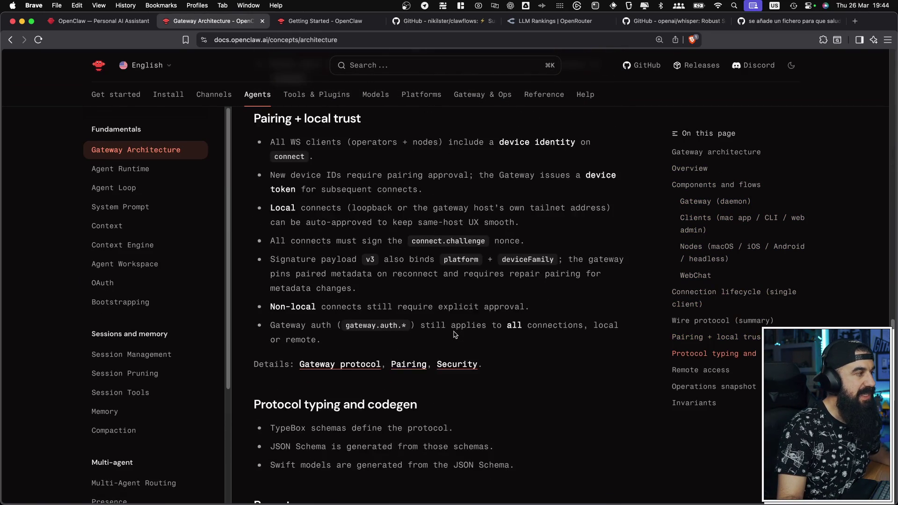
Step: Browse the Tools & Plugins page, then the model Provider Directory
{"action": "left_click", "coordinate": [333, 100]}
{"action": "scroll", "coordinate": [365, 193], "scroll_direction": "down", "scroll_amount": 10}
{"action": "scroll", "coordinate": [365, 196], "scroll_direction": "down", "scroll_amount": 6}
{"action": "scroll", "coordinate": [355, 224], "scroll_direction": "up", "scroll_amount": 3}
{"action": "scroll", "coordinate": [349, 243], "scroll_direction": "down", "scroll_amount": 5}
{"action": "scroll", "coordinate": [346, 248], "scroll_direction": "down", "scroll_amount": 12}
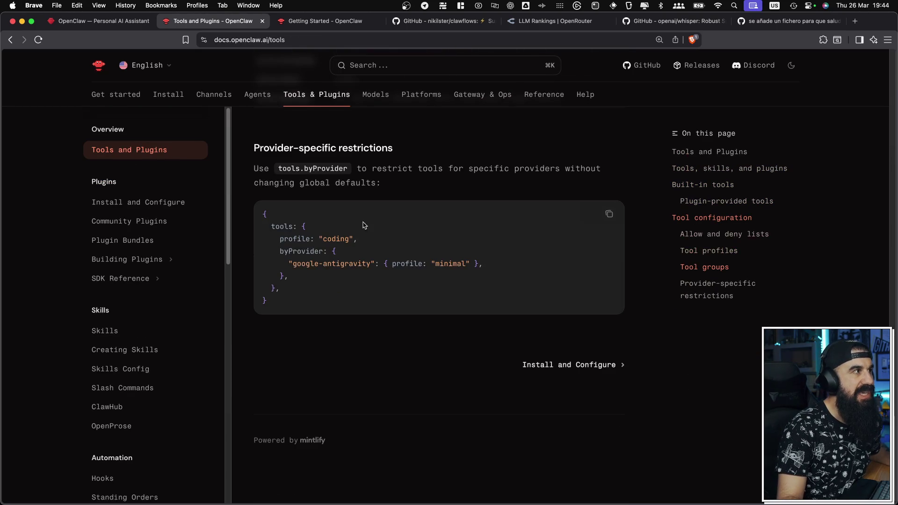
{"action": "left_click", "coordinate": [369, 99]}
{"action": "scroll", "coordinate": [453, 311], "scroll_direction": "down", "scroll_amount": 10}
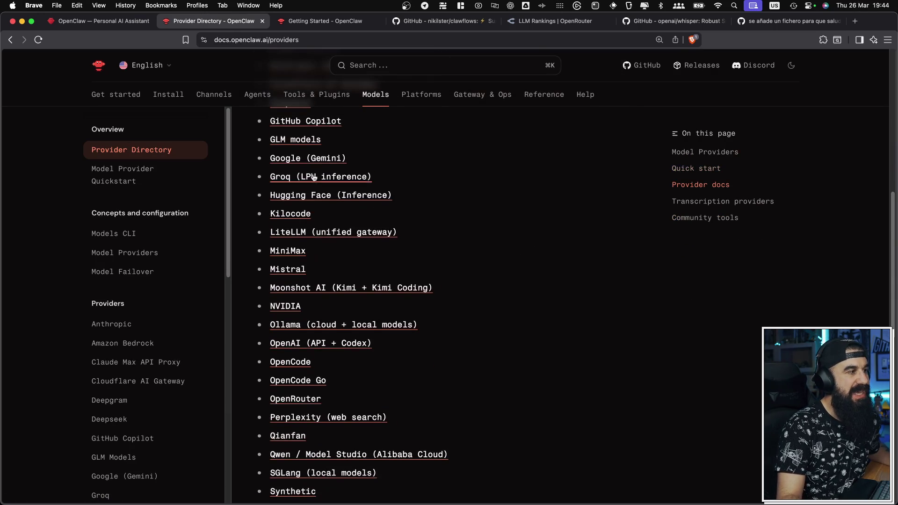
{"action": "scroll", "coordinate": [313, 176], "scroll_direction": "down", "scroll_amount": 5}
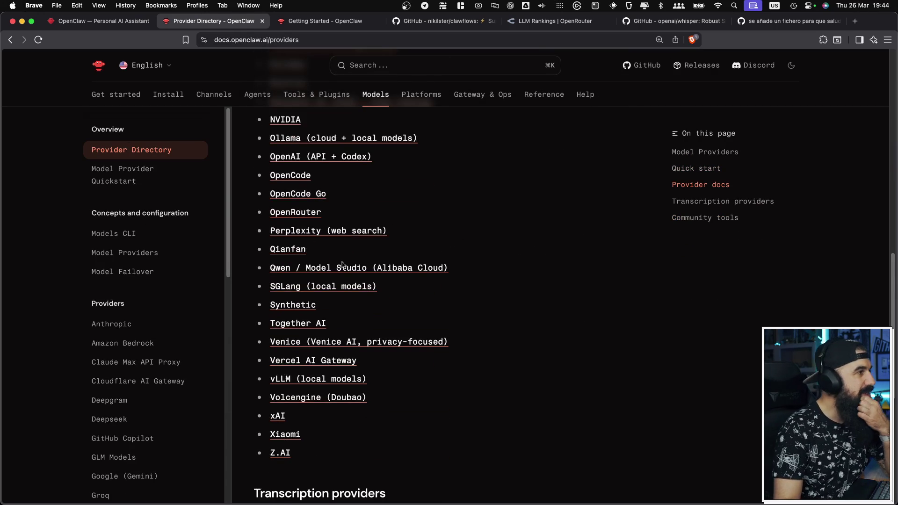
{"action": "scroll", "coordinate": [343, 265], "scroll_direction": "up", "scroll_amount": 4}
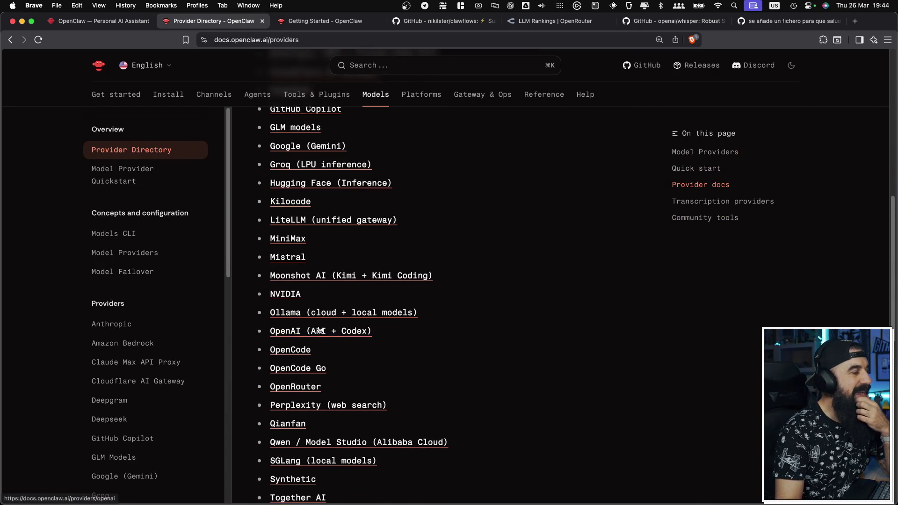
Step: Read the OpenAI provider setup page, highlighting its CLI commands, then open Platforms overview
{"action": "left_click", "coordinate": [322, 331]}
{"action": "scroll", "coordinate": [332, 174], "scroll_direction": "down", "scroll_amount": 8}
{"action": "scroll", "coordinate": [333, 180], "scroll_direction": "up", "scroll_amount": 3}
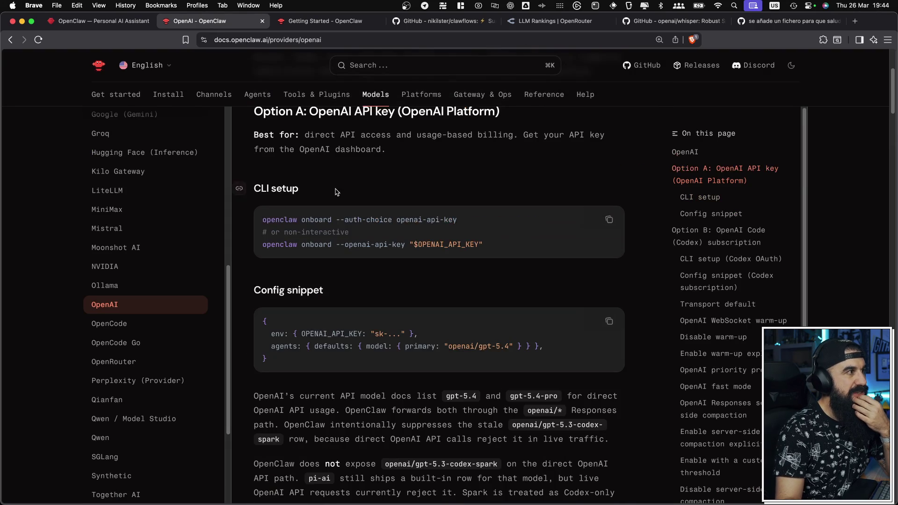
{"action": "left_click_drag", "start_coordinate": [490, 246], "coordinate": [252, 202]}
{"action": "left_click", "coordinate": [504, 360]}
{"action": "scroll", "coordinate": [378, 330], "scroll_direction": "down", "scroll_amount": 6}
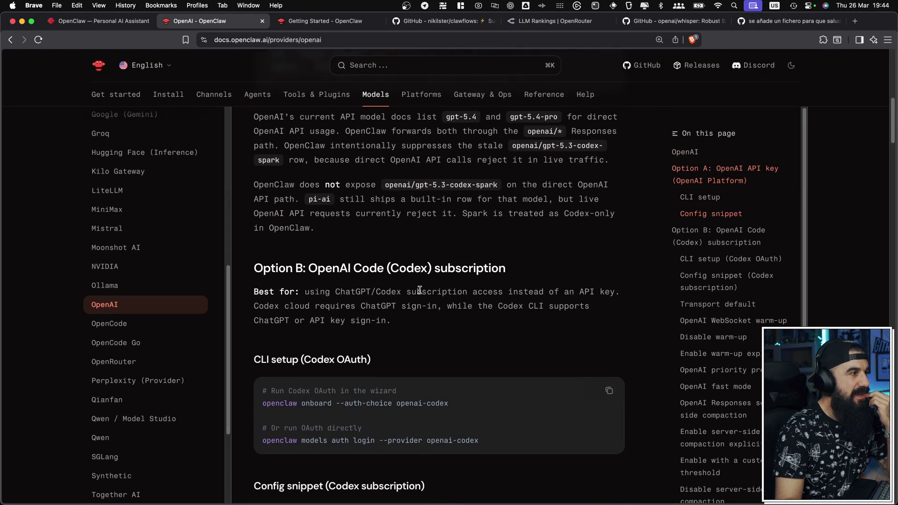
{"action": "scroll", "coordinate": [361, 346], "scroll_direction": "down", "scroll_amount": 1}
{"action": "scroll", "coordinate": [360, 346], "scroll_direction": "down", "scroll_amount": 4}
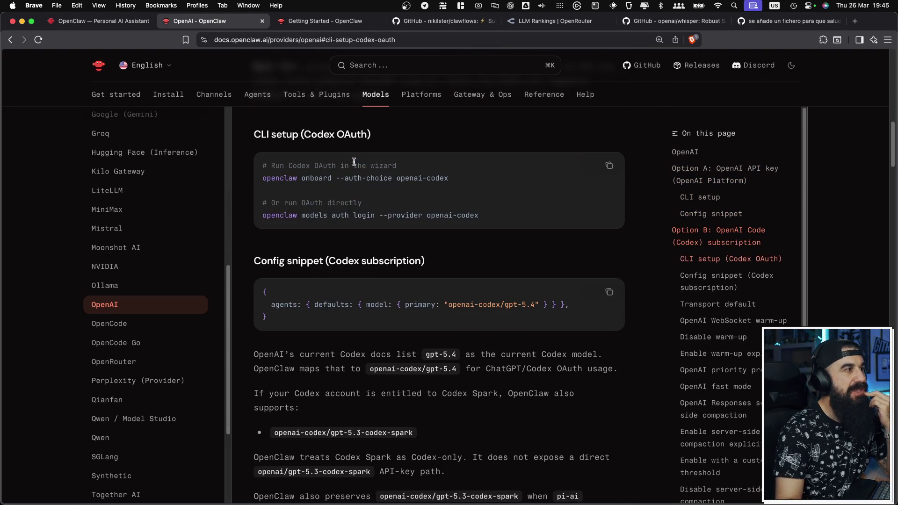
{"action": "scroll", "coordinate": [397, 211], "scroll_direction": "down", "scroll_amount": 20}
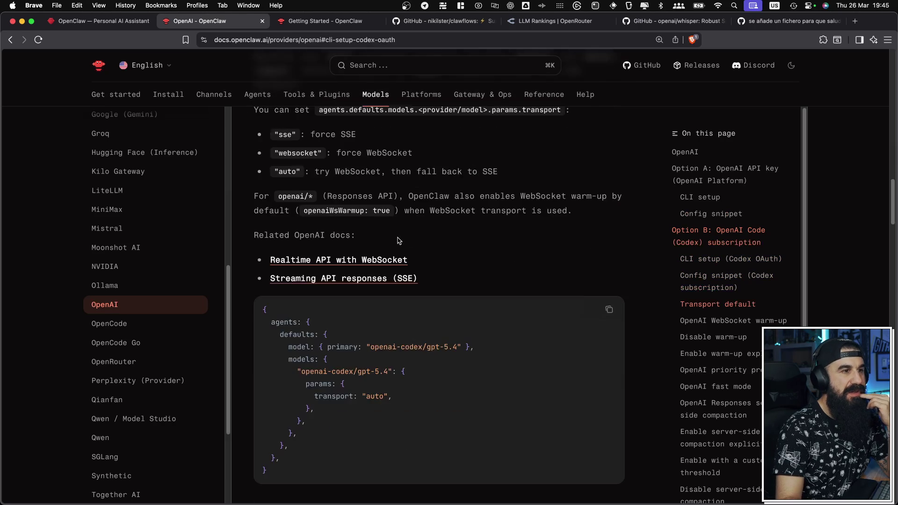
{"action": "scroll", "coordinate": [442, 302], "scroll_direction": "up", "scroll_amount": 20}
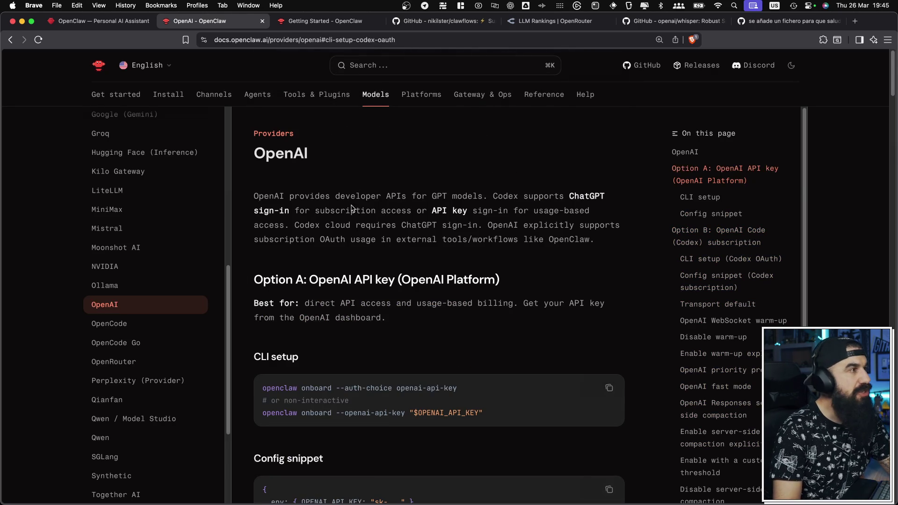
{"action": "left_click", "coordinate": [413, 96]}
{"action": "scroll", "coordinate": [465, 260], "scroll_direction": "down", "scroll_amount": 3}
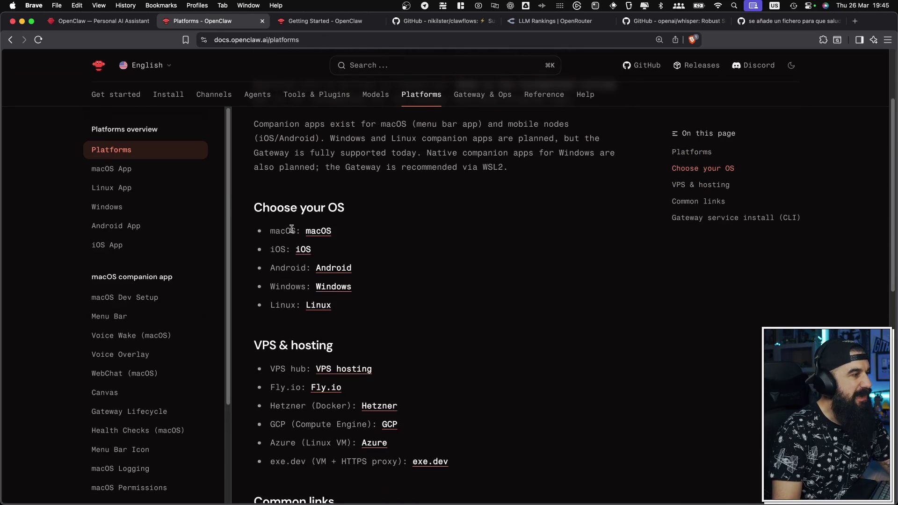
Step: Browse the Platforms, Gateway Runbook and CLI Reference pages, ending on the Help page
{"action": "scroll", "coordinate": [413, 408], "scroll_direction": "down", "scroll_amount": 5}
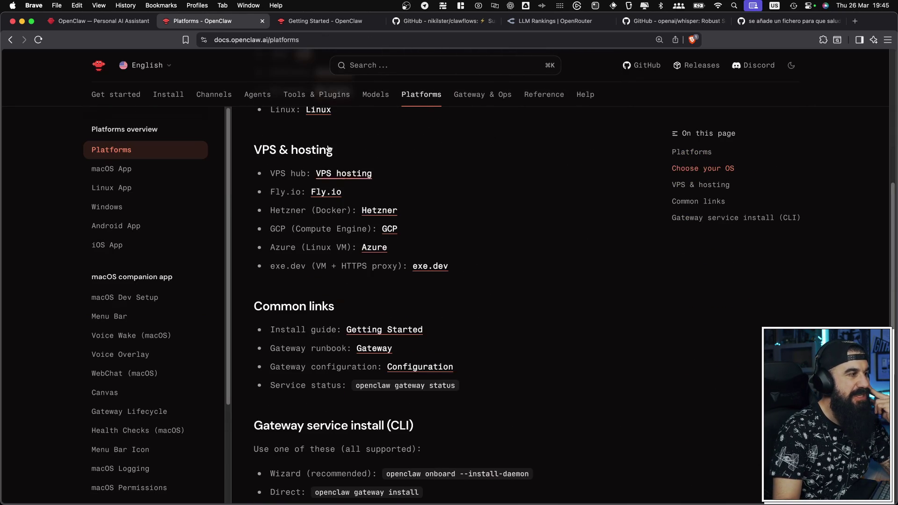
{"action": "scroll", "coordinate": [363, 345], "scroll_direction": "down", "scroll_amount": 3}
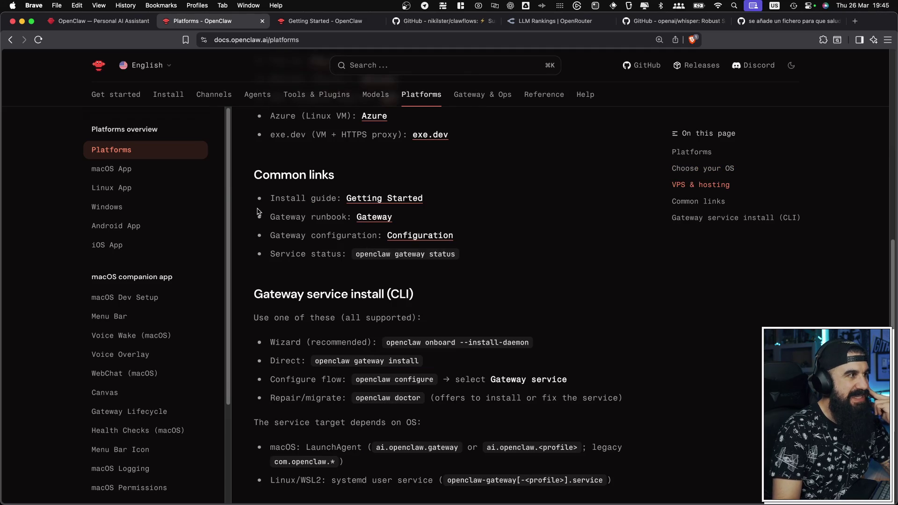
{"action": "scroll", "coordinate": [451, 351], "scroll_direction": "down", "scroll_amount": 2}
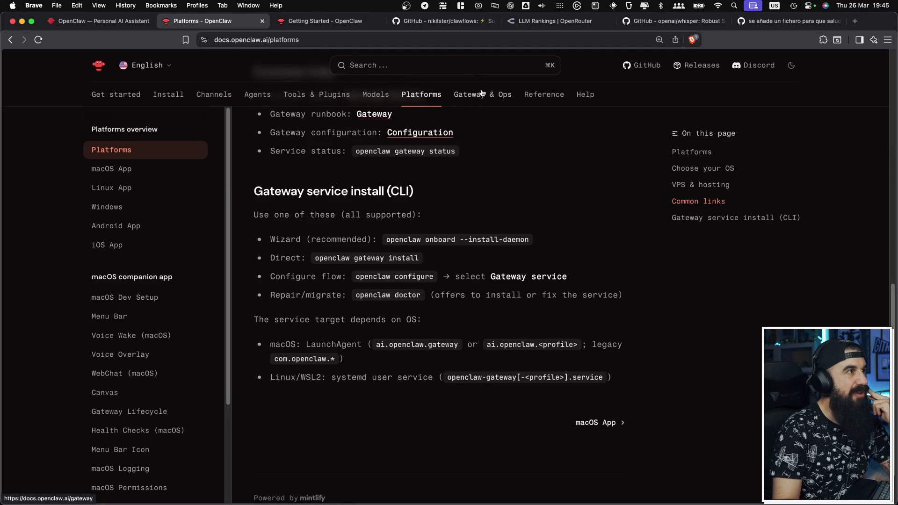
{"action": "left_click", "coordinate": [482, 94]}
{"action": "scroll", "coordinate": [274, 237], "scroll_direction": "down", "scroll_amount": 3}
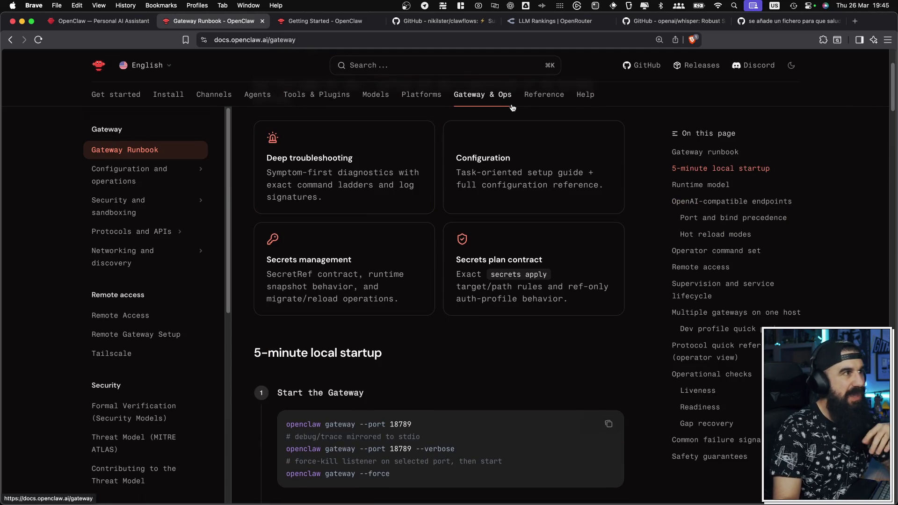
{"action": "left_click", "coordinate": [544, 96]}
{"action": "scroll", "coordinate": [429, 234], "scroll_direction": "down", "scroll_amount": 3}
{"action": "scroll", "coordinate": [429, 234], "scroll_direction": "down", "scroll_amount": 20}
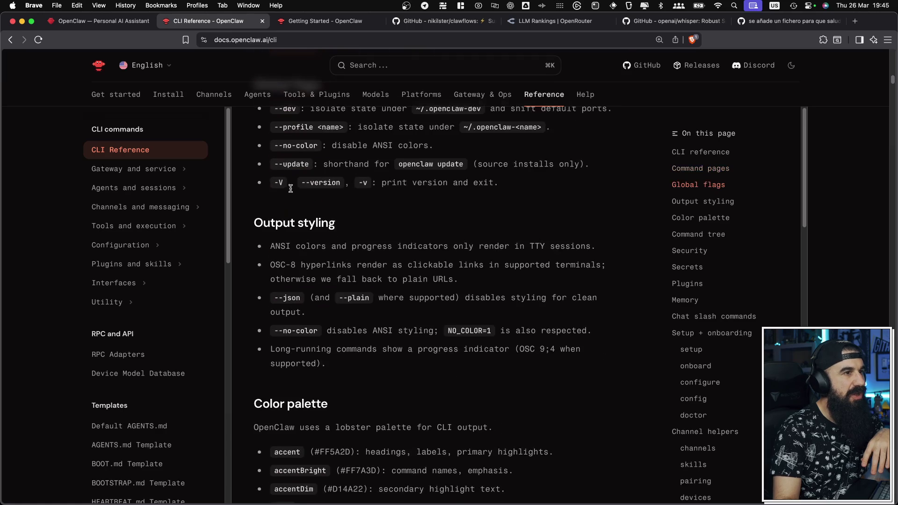
{"action": "scroll", "coordinate": [304, 200], "scroll_direction": "down", "scroll_amount": 20}
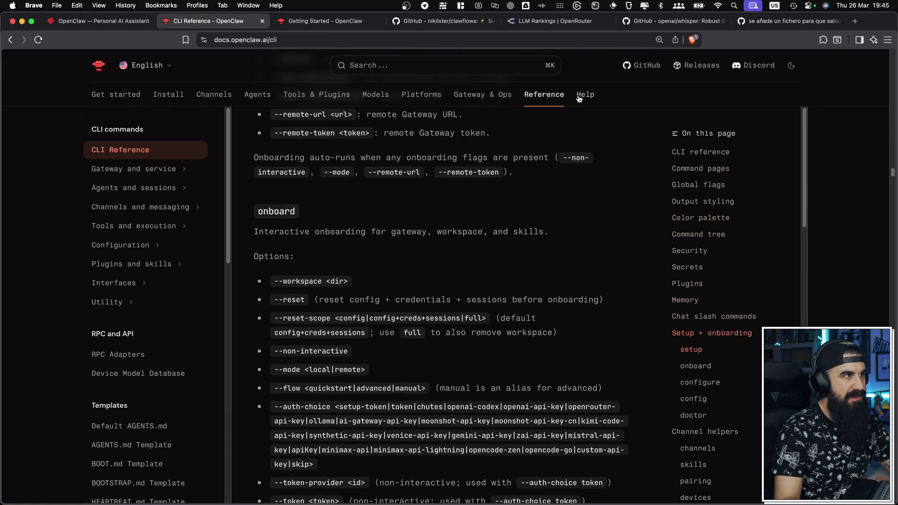
{"action": "left_click", "coordinate": [584, 99]}
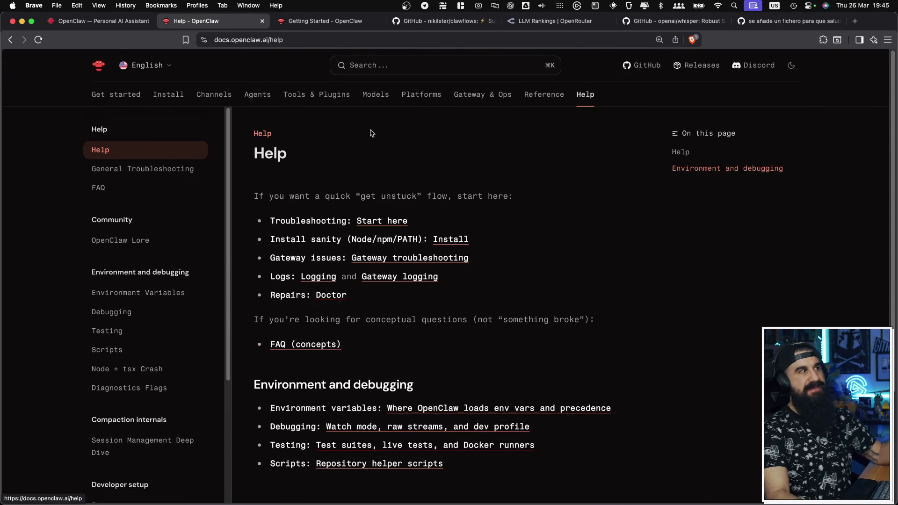
Step: Check the docs language options, keep English, and start stepping back through earlier pages
{"action": "left_click", "coordinate": [139, 66]}
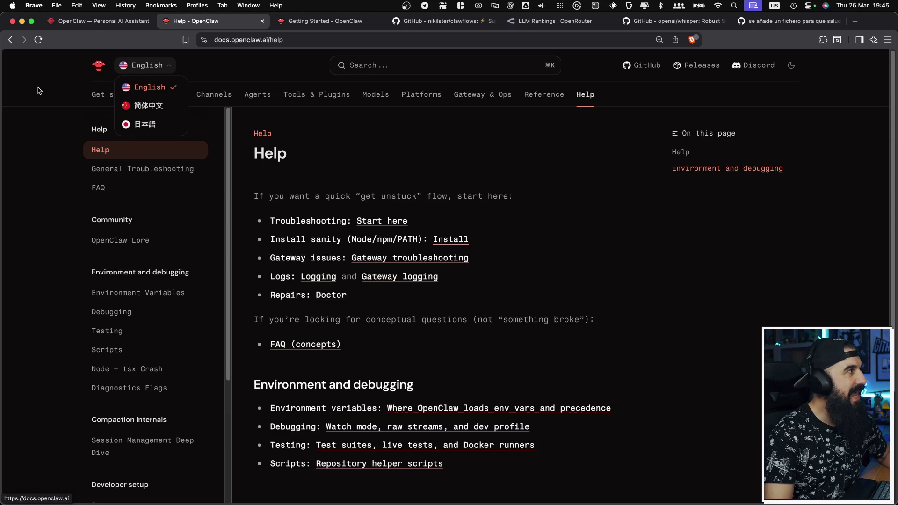
{"action": "left_click", "coordinate": [161, 73]}
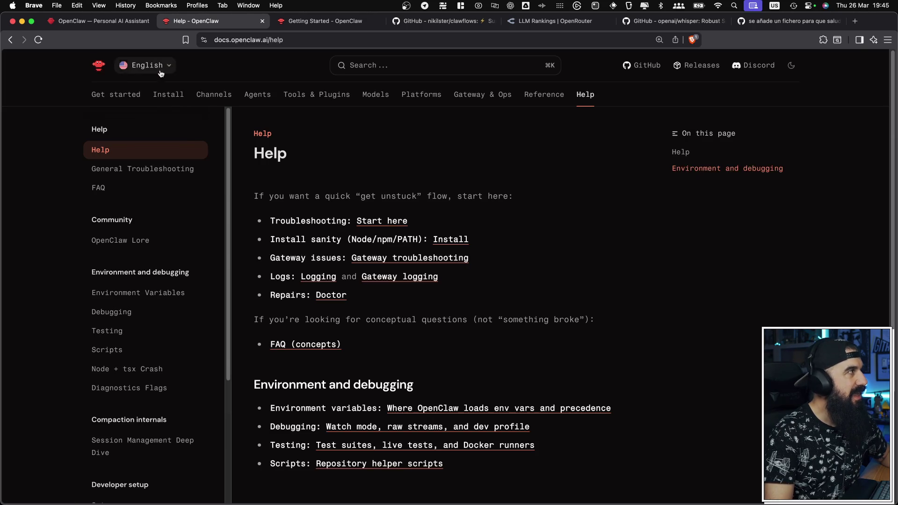
{"action": "left_click", "coordinate": [15, 39]}
{"action": "left_click", "coordinate": [15, 40]}
{"action": "left_click", "coordinate": [15, 39]}
{"action": "left_click", "coordinate": [14, 39]}
{"action": "left_click", "coordinate": [15, 39]}
{"action": "left_click", "coordinate": [15, 39]}
Step: Keep going back through the visited docs pages until Onboarding (CLI) reappears
{"action": "left_click", "coordinate": [14, 40]}
{"action": "left_click", "coordinate": [15, 39]}
{"action": "left_click", "coordinate": [14, 39]}
{"action": "left_click", "coordinate": [15, 39]}
{"action": "left_click", "coordinate": [15, 39]}
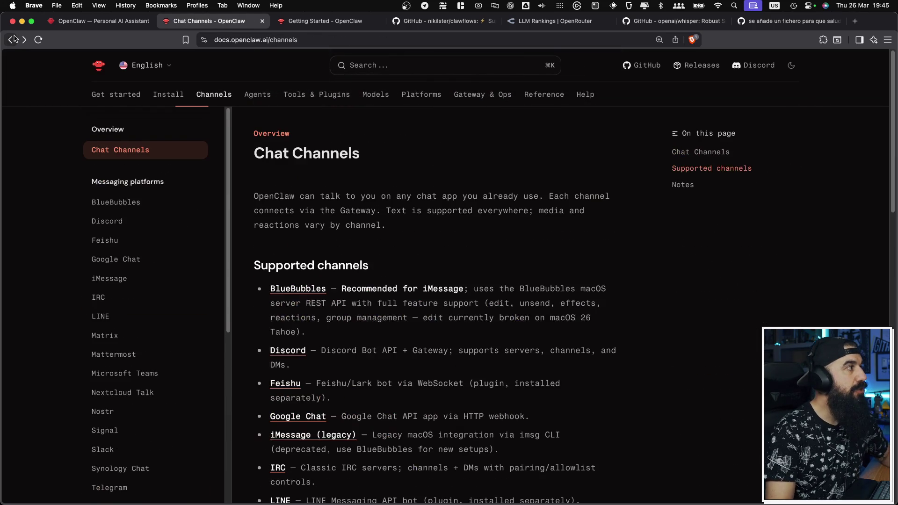
{"action": "left_click", "coordinate": [14, 40]}
{"action": "left_click", "coordinate": [14, 39]}
{"action": "left_click", "coordinate": [15, 39]}
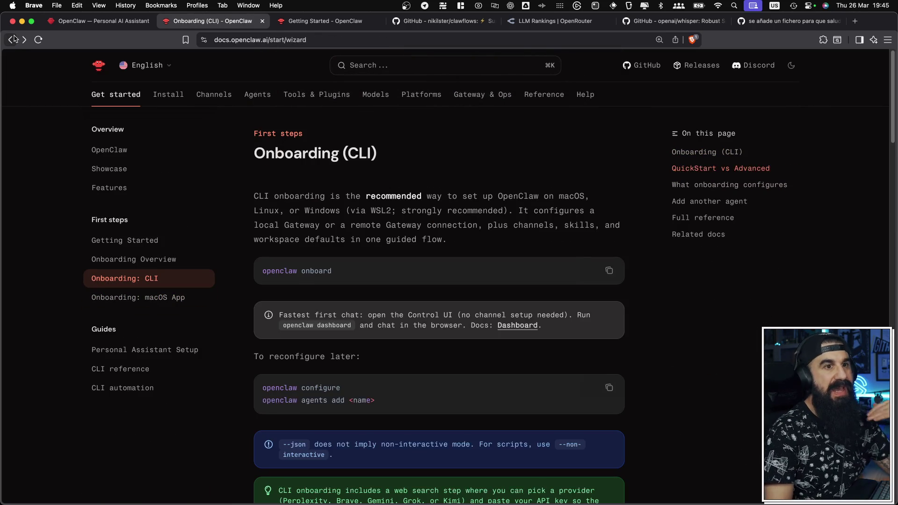
{"action": "left_click", "coordinate": [107, 24]}
{"action": "scroll", "coordinate": [373, 271], "scroll_direction": "up", "scroll_amount": 15}
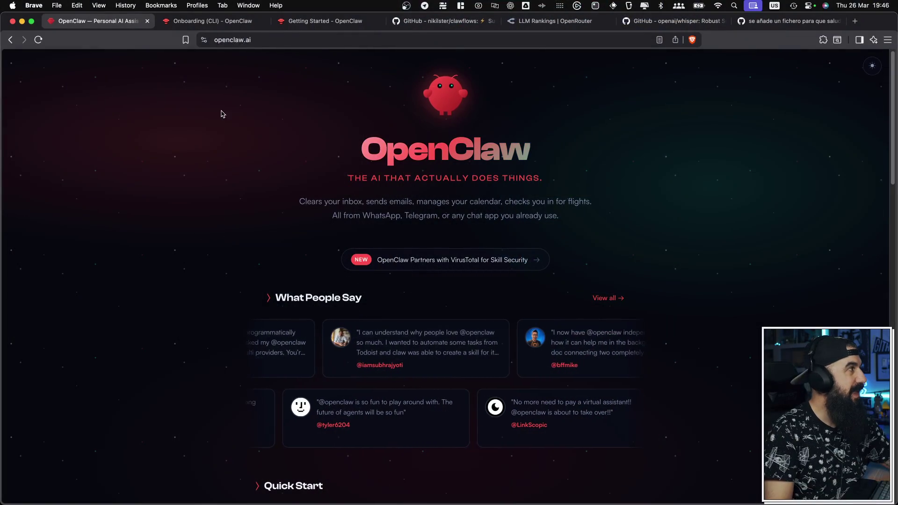
{"action": "left_click", "coordinate": [207, 22]}
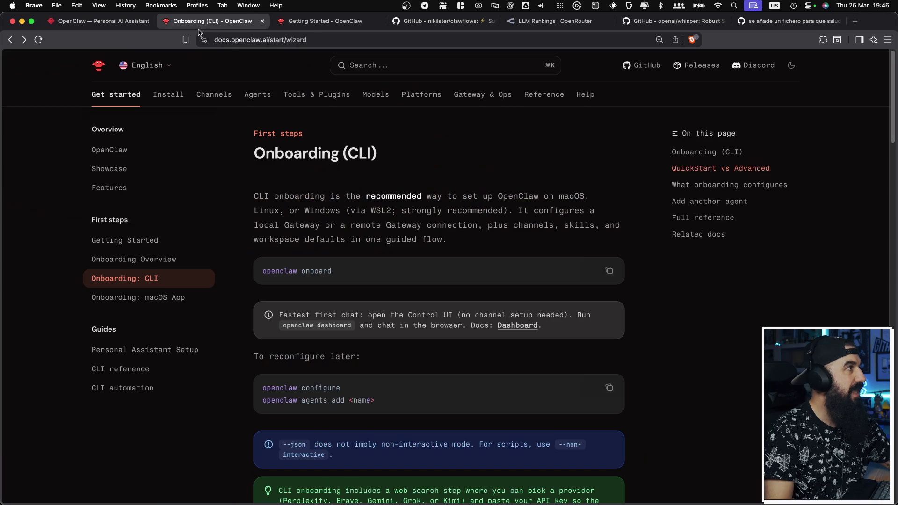
{"action": "left_click", "coordinate": [150, 71]}
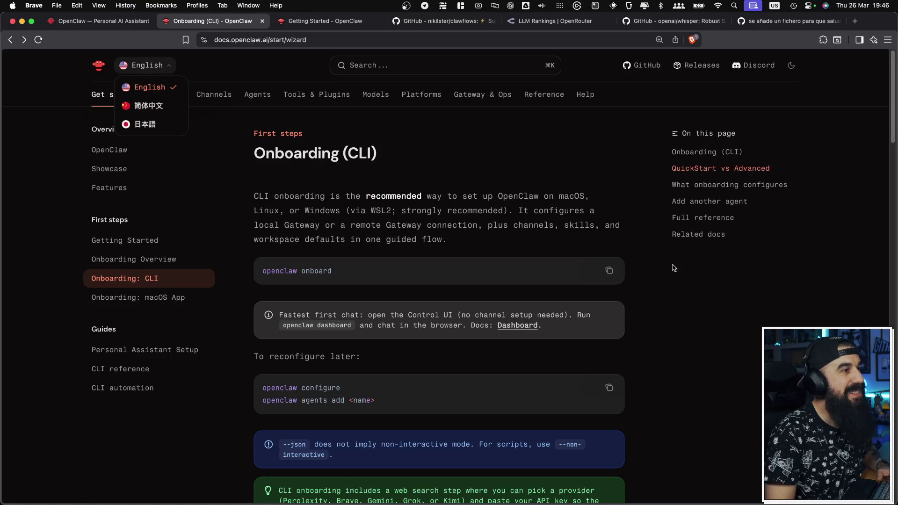
{"action": "left_click", "coordinate": [688, 302]}
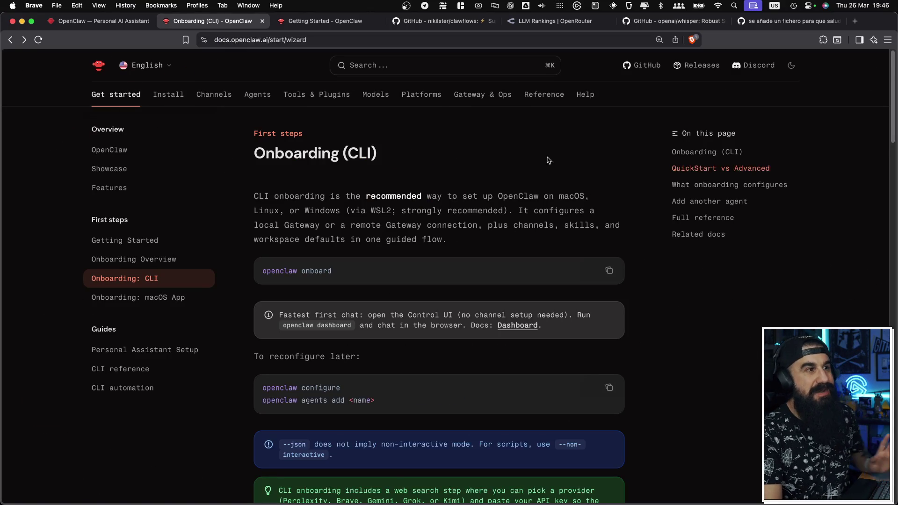
Step: Translate the Onboarding (CLI) page into español and scroll through the translated text
{"action": "right_click", "coordinate": [541, 155]}
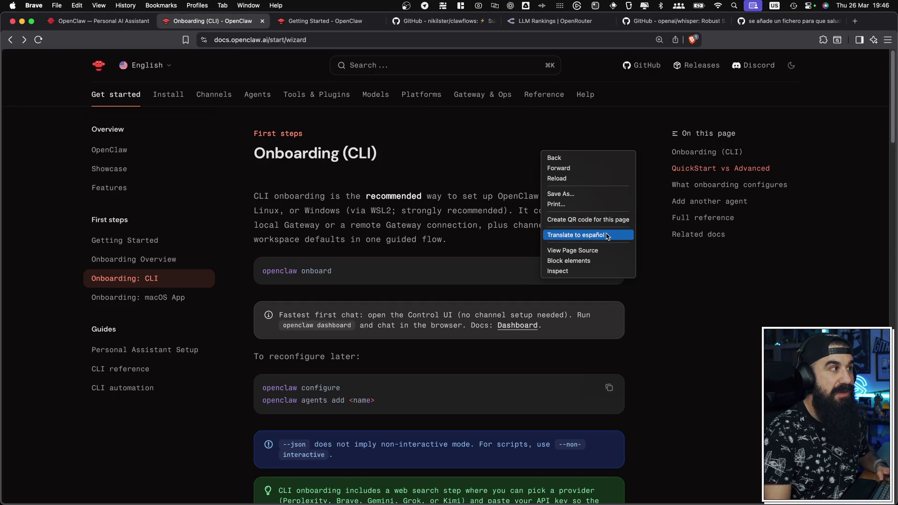
{"action": "left_click", "coordinate": [607, 236]}
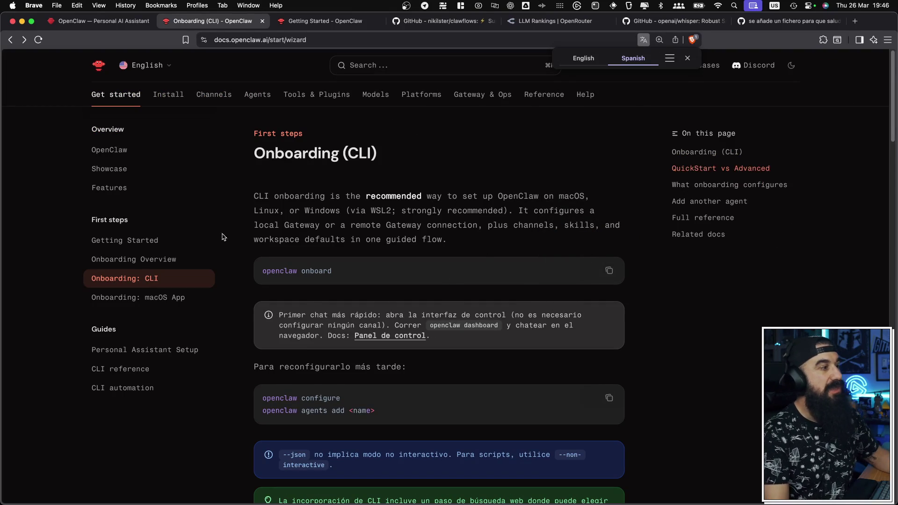
{"action": "scroll", "coordinate": [367, 248], "scroll_direction": "down", "scroll_amount": 5}
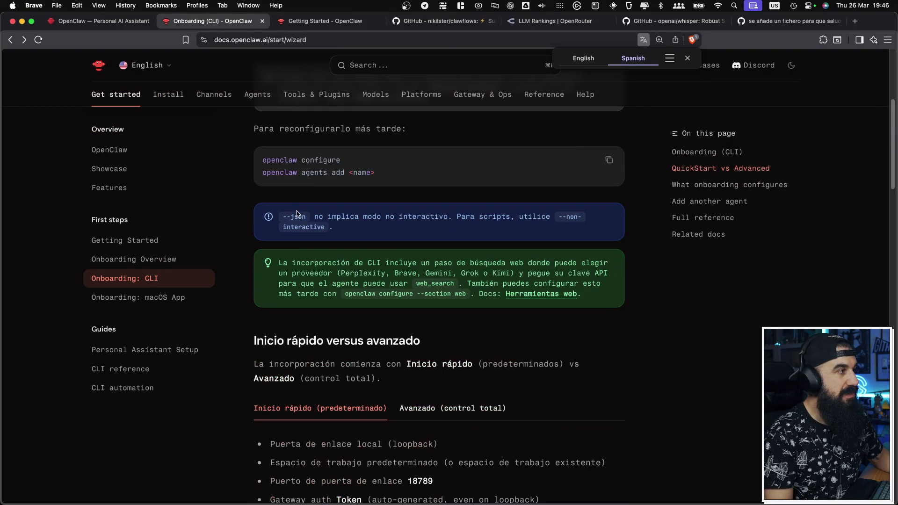
{"action": "scroll", "coordinate": [295, 252], "scroll_direction": "down", "scroll_amount": 8}
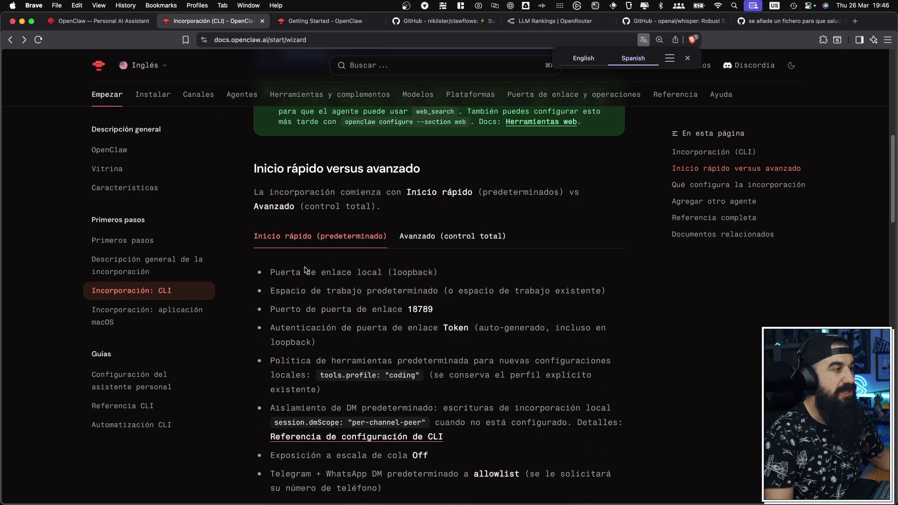
{"action": "scroll", "coordinate": [305, 270], "scroll_direction": "down", "scroll_amount": 15}
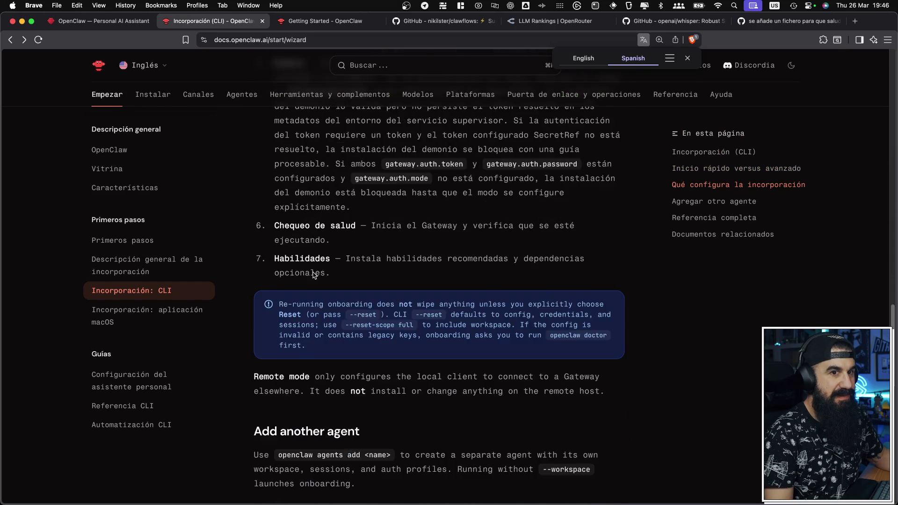
{"action": "scroll", "coordinate": [314, 275], "scroll_direction": "down", "scroll_amount": 8}
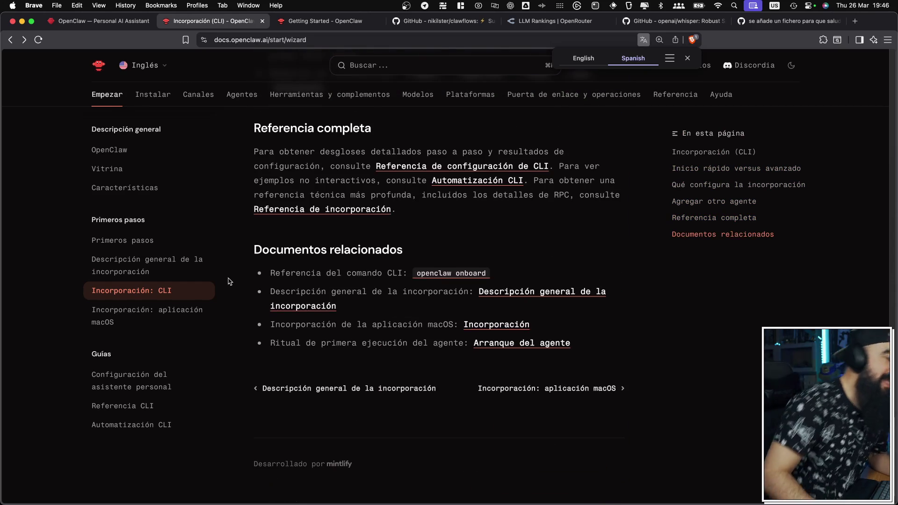
{"action": "scroll", "coordinate": [260, 319], "scroll_direction": "up", "scroll_amount": 15}
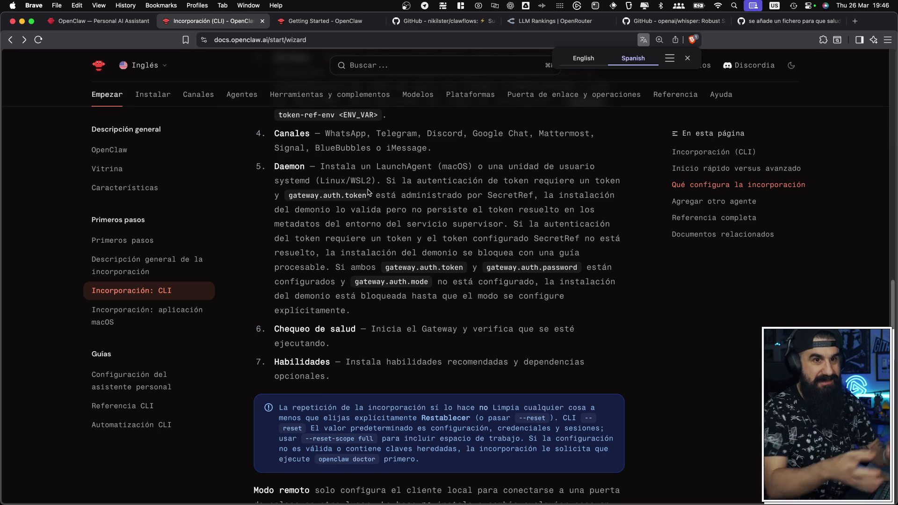
{"action": "scroll", "coordinate": [368, 192], "scroll_direction": "up", "scroll_amount": 15}
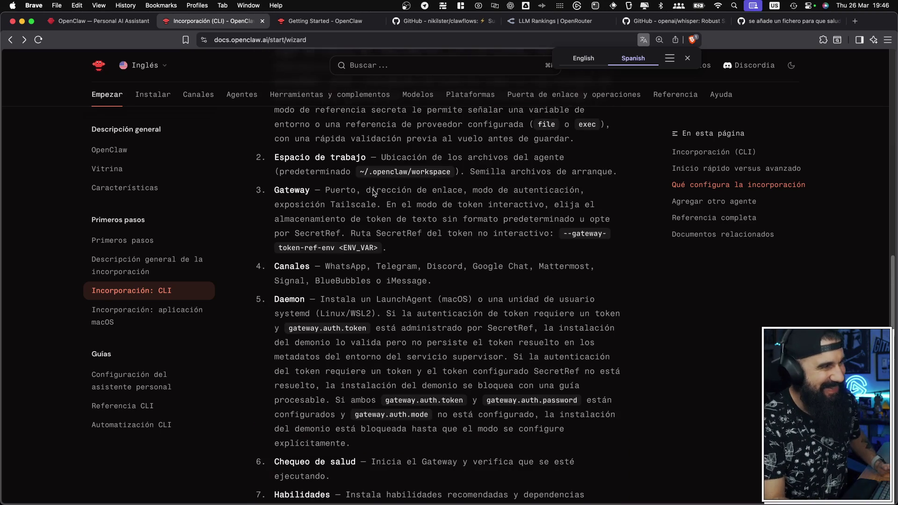
{"action": "scroll", "coordinate": [372, 192], "scroll_direction": "up", "scroll_amount": 5}
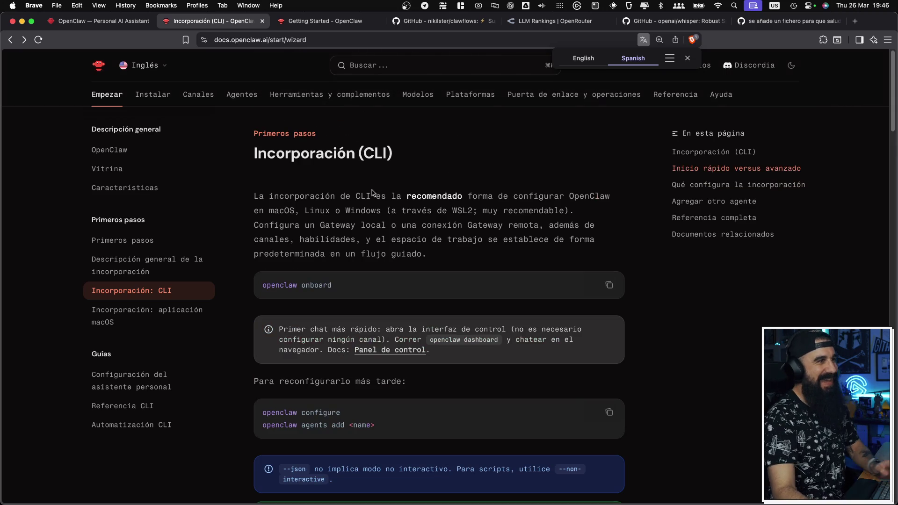
{"action": "left_click", "coordinate": [114, 21]}
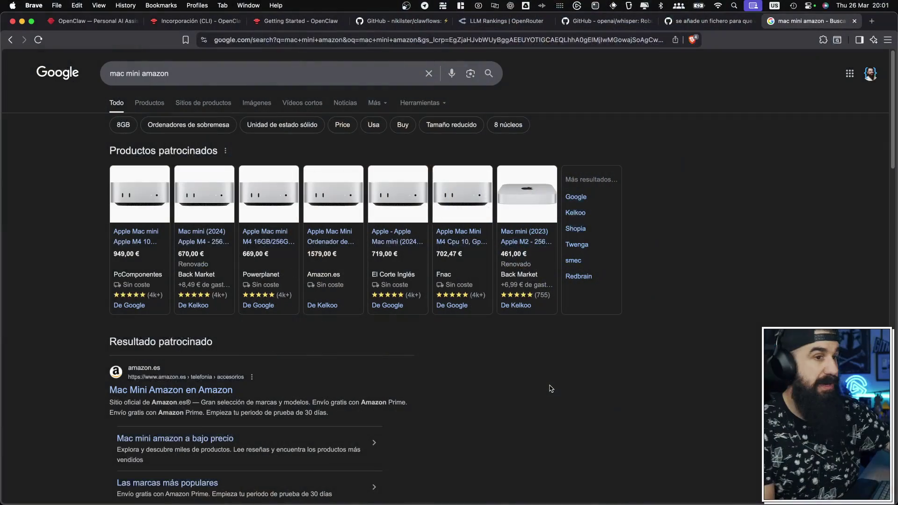
Step: Expand the details of the 669,00 € Apple Mac mini M4 16GB/256GB sponsored listing
{"action": "mouse_move", "coordinate": [263, 265]}
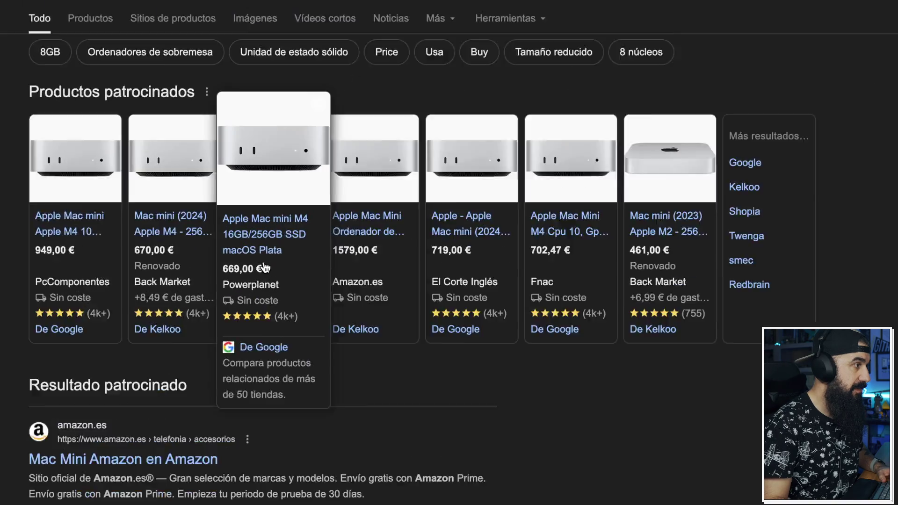